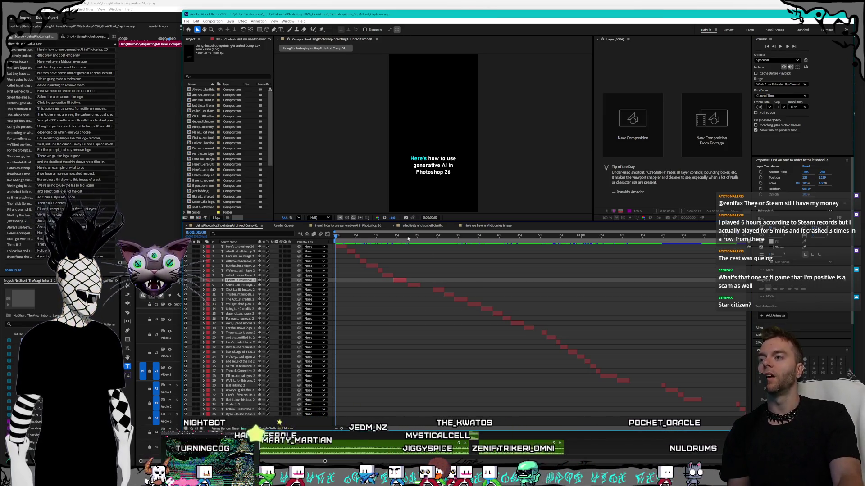
# Step through the caption layers, from the first one down to the fifth, to inspect them
pyautogui.click(389, 276)
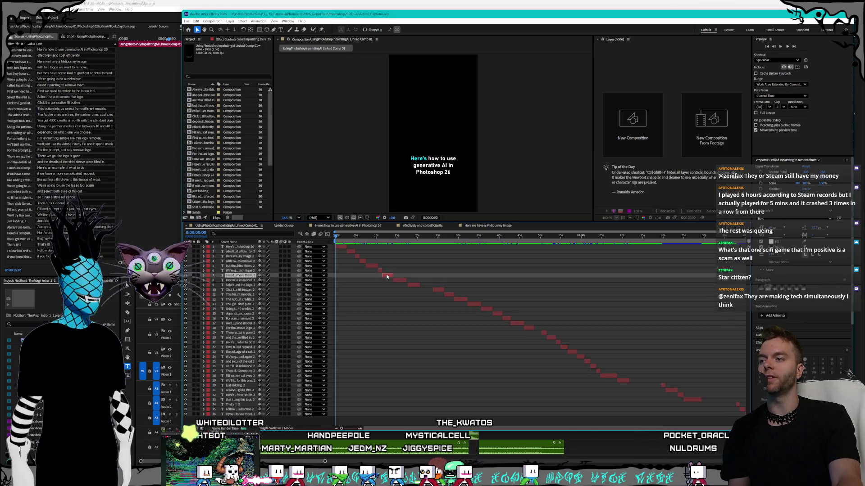
pyautogui.click(372, 270)
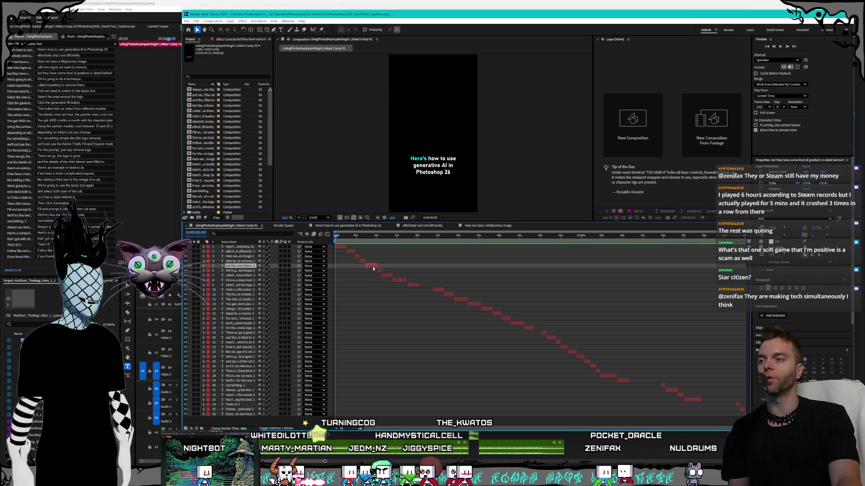
pyautogui.click(364, 264)
pyautogui.click(360, 261)
pyautogui.click(356, 256)
pyautogui.click(352, 253)
pyautogui.click(338, 248)
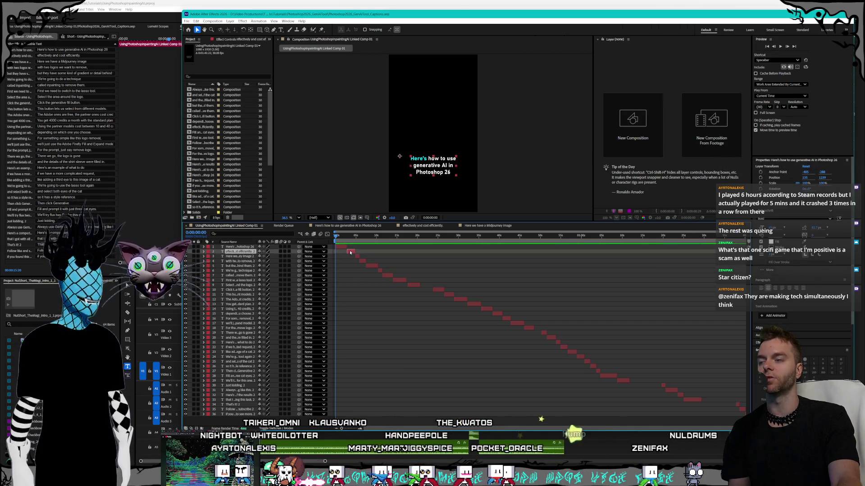
pyautogui.click(358, 257)
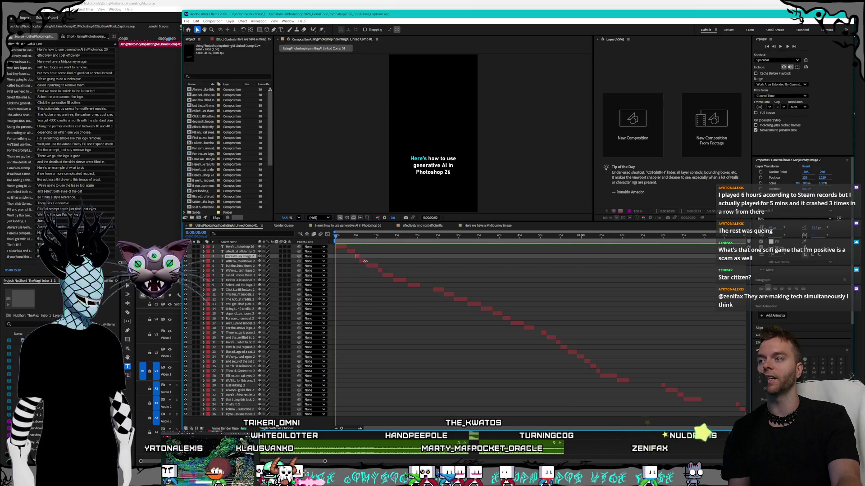
pyautogui.click(363, 261)
pyautogui.click(372, 266)
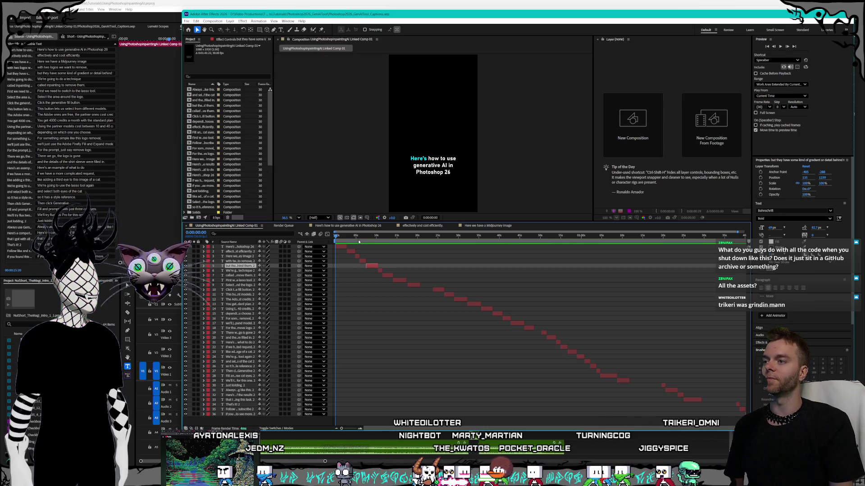
# Preview the first nine seconds of captions and box-select runs of caption layer bars, undoing an accidental change to layer 19
pyautogui.moveTo(359, 237)
pyautogui.mouseDown()
pyautogui.moveTo(340, 236)
pyautogui.moveTo(391, 236)
pyautogui.moveTo(337, 236)
pyautogui.mouseUp()
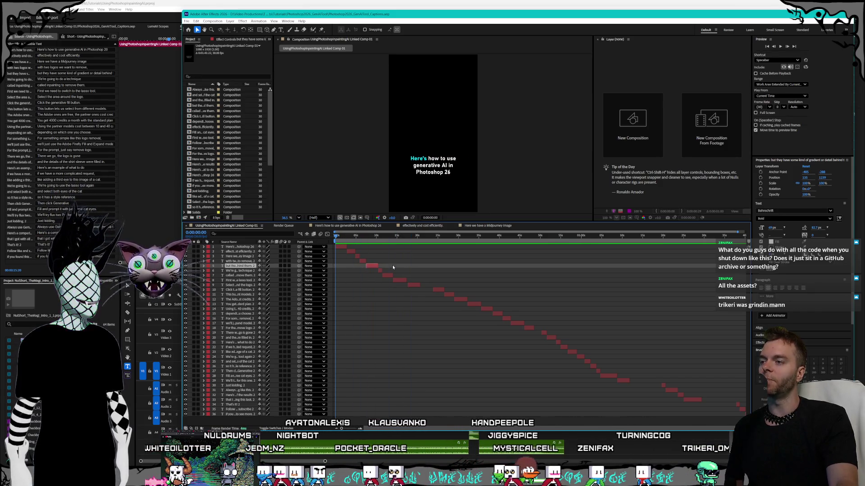
pyautogui.click(416, 308)
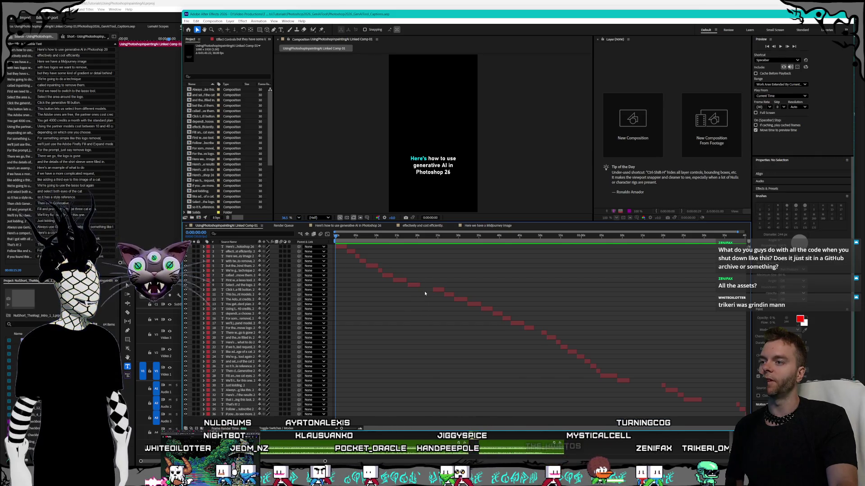
pyautogui.moveTo(425, 285)
pyautogui.mouseDown()
pyautogui.moveTo(510, 346)
pyautogui.moveTo(534, 346)
pyautogui.moveTo(542, 369)
pyautogui.moveTo(536, 347)
pyautogui.moveTo(509, 319)
pyautogui.moveTo(424, 274)
pyautogui.moveTo(466, 308)
pyautogui.moveTo(538, 334)
pyautogui.moveTo(423, 283)
pyautogui.mouseUp()
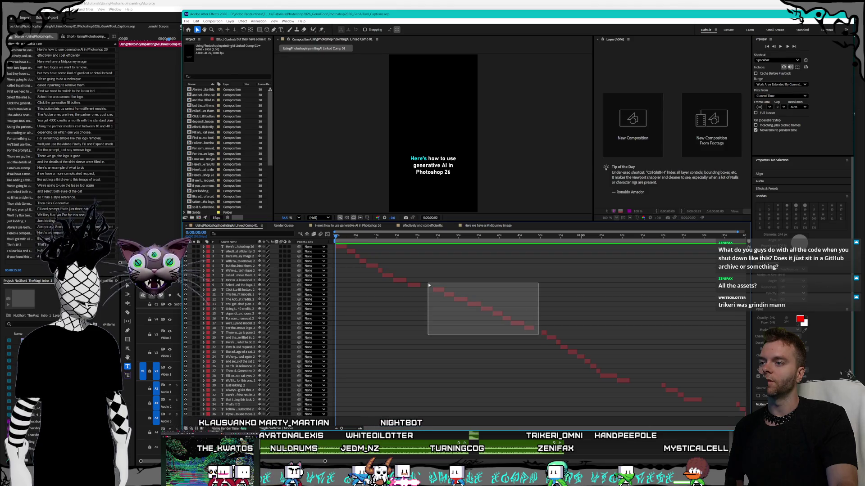
pyautogui.moveTo(428, 284)
pyautogui.mouseDown()
pyautogui.moveTo(539, 334)
pyautogui.moveTo(429, 284)
pyautogui.mouseUp()
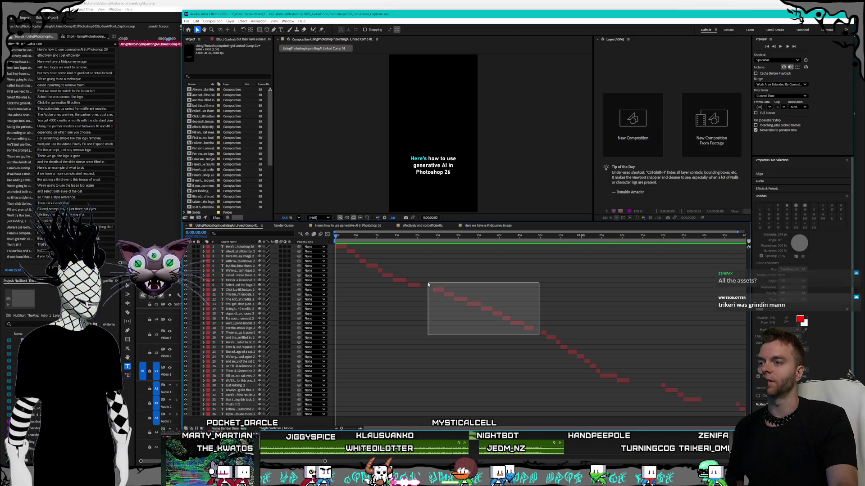
pyautogui.moveTo(540, 333); pyautogui.dragTo(431, 333)
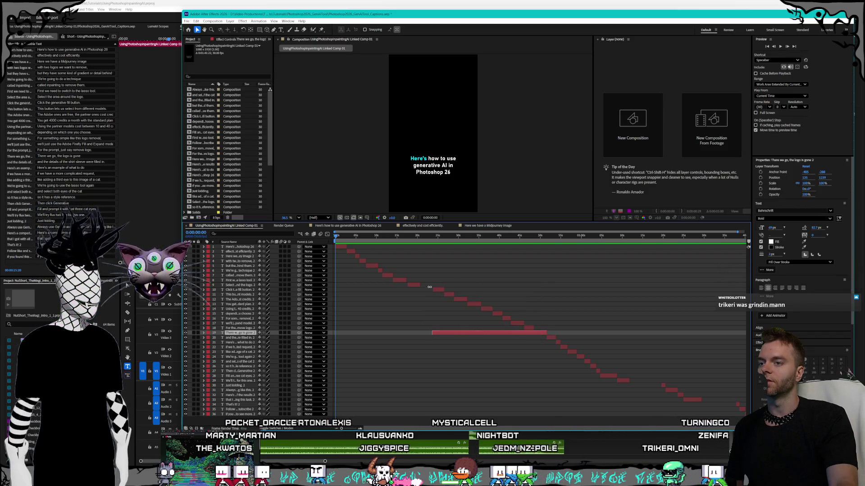
pyautogui.hotkey('ctrl', 'z')
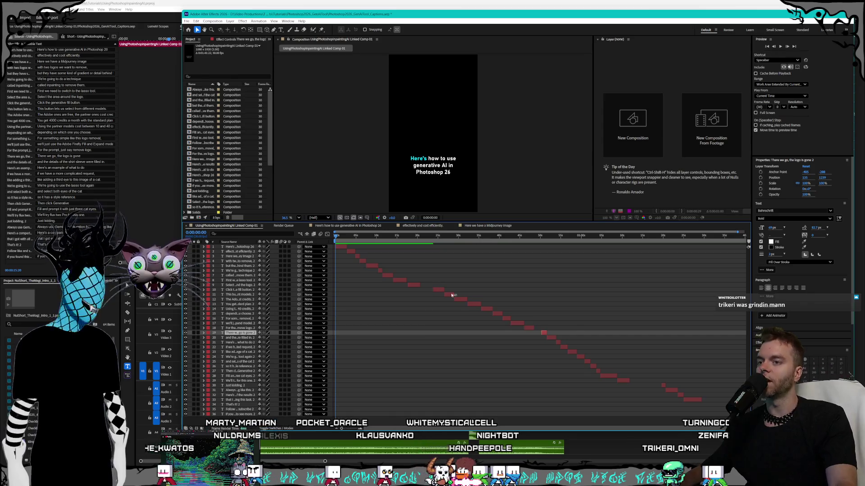
pyautogui.moveTo(544, 319)
pyautogui.mouseDown()
pyautogui.moveTo(621, 383)
pyautogui.moveTo(528, 310)
pyautogui.mouseUp()
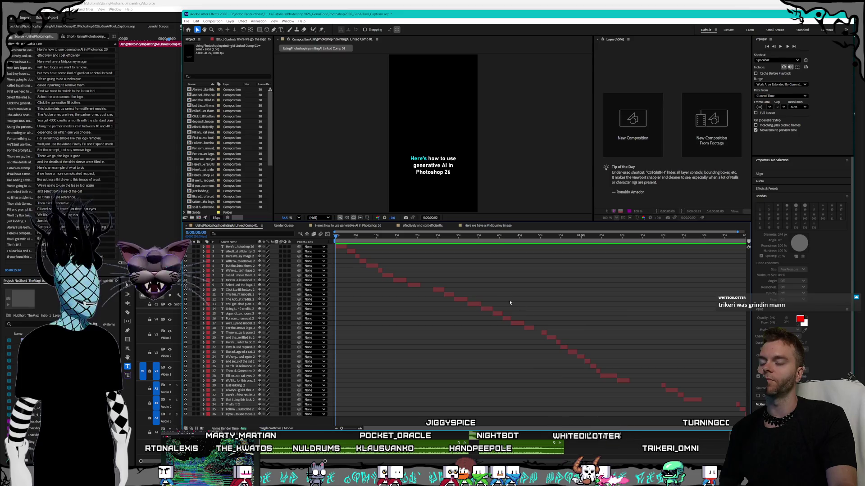
pyautogui.moveTo(579, 387)
pyautogui.mouseDown()
pyautogui.moveTo(387, 261)
pyautogui.moveTo(601, 370)
pyautogui.moveTo(366, 259)
pyautogui.moveTo(425, 274)
pyautogui.moveTo(555, 367)
pyautogui.moveTo(429, 272)
pyautogui.moveTo(428, 284)
pyautogui.moveTo(460, 312)
pyautogui.moveTo(539, 337)
pyautogui.moveTo(428, 283)
pyautogui.mouseUp()
# Drag the selected caption layer bars into a staircase so each starts after the previous one
pyautogui.moveTo(428, 282); pyautogui.dragTo(538, 336)
pyautogui.moveTo(538, 335); pyautogui.dragTo(429, 283)
pyautogui.moveTo(428, 282)
pyautogui.mouseDown()
pyautogui.moveTo(539, 338)
pyautogui.moveTo(428, 284)
pyautogui.mouseUp()
pyautogui.moveTo(427, 283)
pyautogui.mouseDown()
pyautogui.moveTo(532, 344)
pyautogui.moveTo(539, 338)
pyautogui.mouseUp()
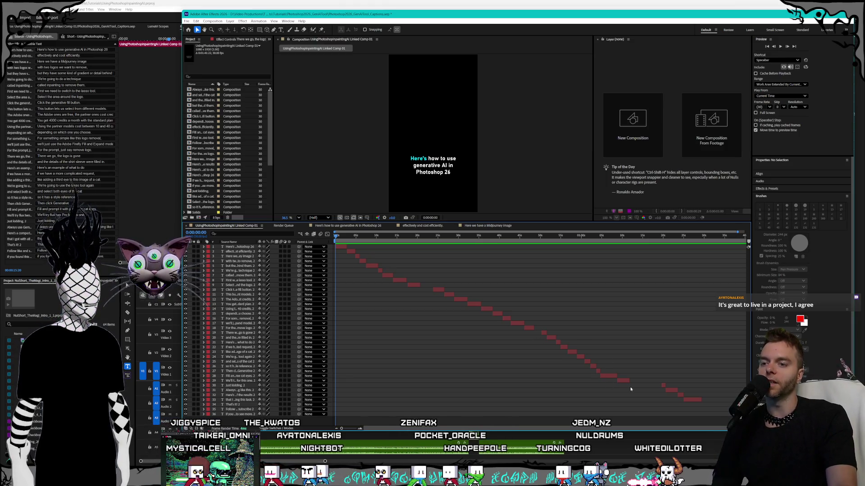
pyautogui.moveTo(634, 390)
pyautogui.mouseDown()
pyautogui.moveTo(288, 282)
pyautogui.moveTo(327, 243)
pyautogui.moveTo(633, 410)
pyautogui.moveTo(330, 244)
pyautogui.mouseUp()
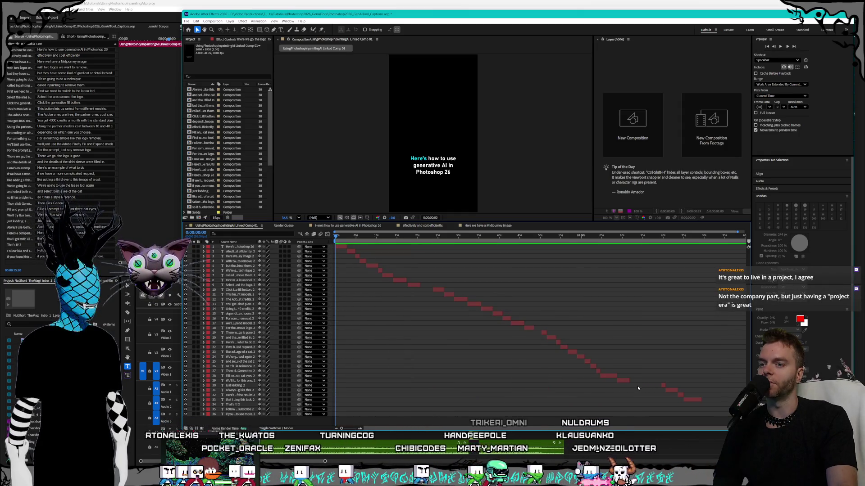
pyautogui.moveTo(635, 388); pyautogui.dragTo(323, 245)
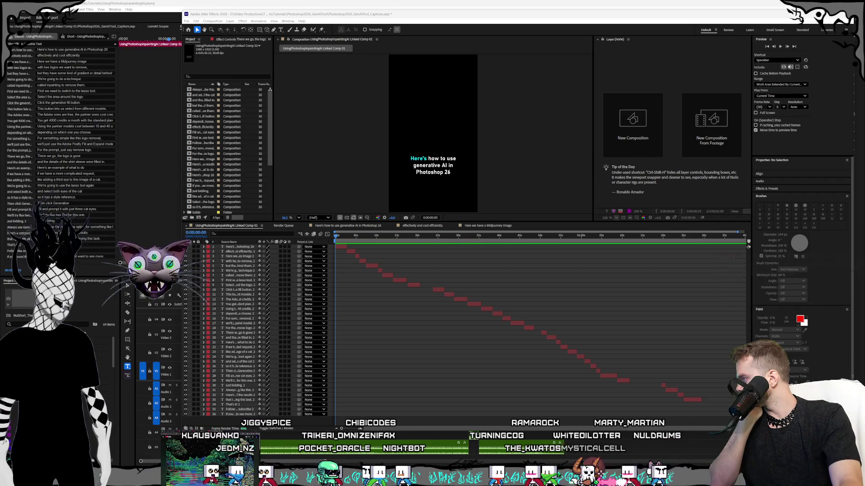
# Glance at the Steam store page, close it, and refocus After Effects
pyautogui.hotkey('alt', 'Tab')
pyautogui.moveTo(543, 37); pyautogui.dragTo(451, 64)
pyautogui.scroll(-3, 529, 215)
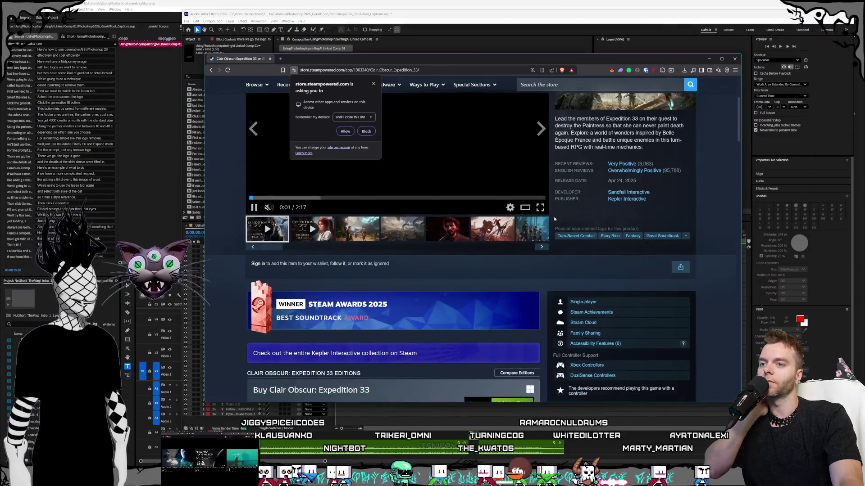
pyautogui.scroll(-3, 530, 216)
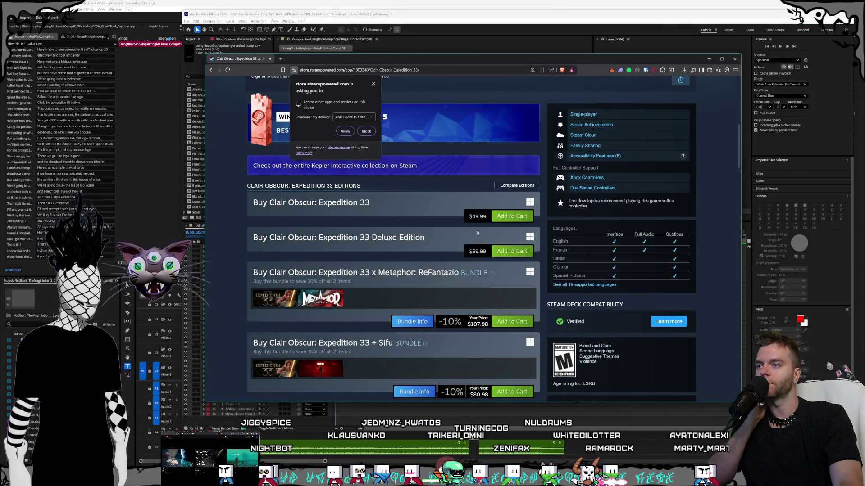
pyautogui.scroll(5, 588, 254)
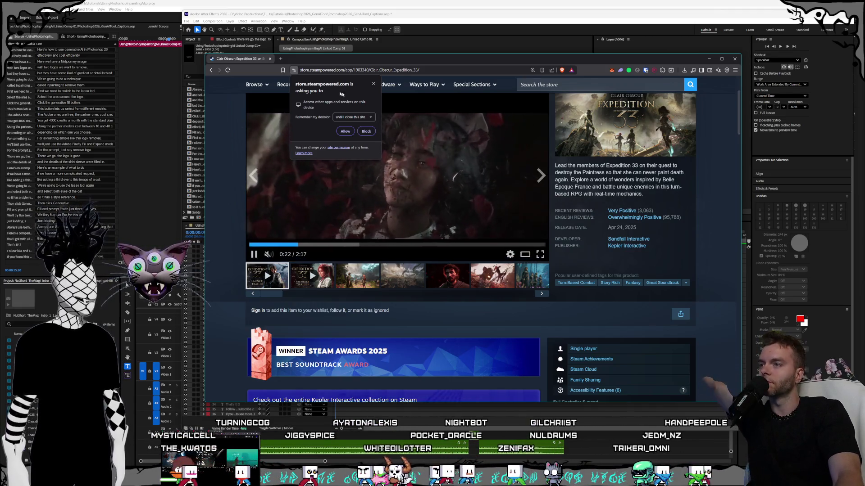
pyautogui.click(271, 59)
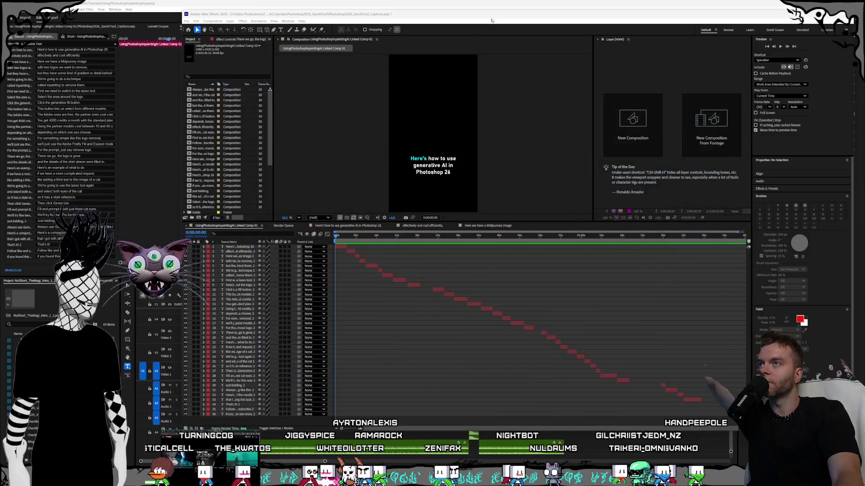
pyautogui.click(501, 19)
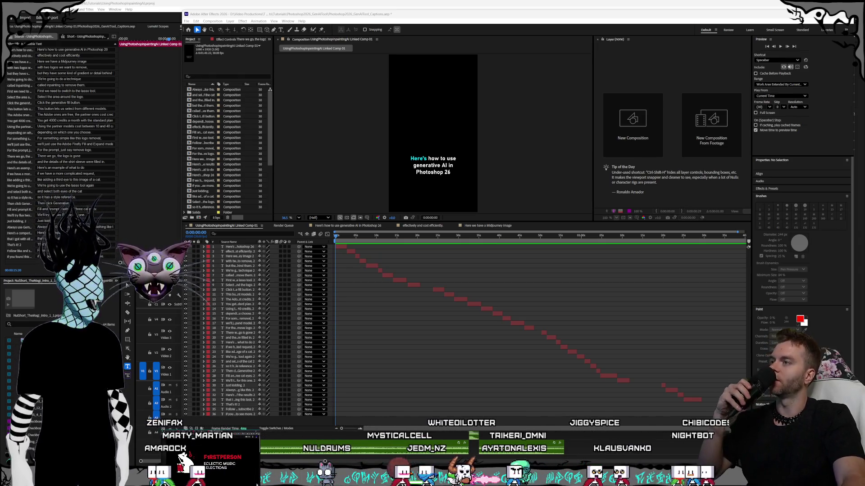
pyautogui.click(503, 19)
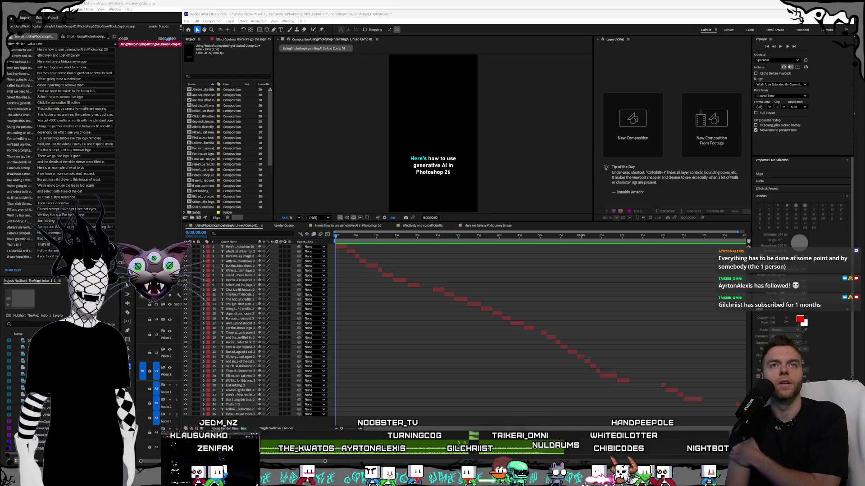
# Scrub forward to the caption 'effectively and cost efficiently.' to watch the word highlight advance
pyautogui.click(363, 241)
pyautogui.moveTo(362, 236)
pyautogui.mouseDown()
pyautogui.moveTo(466, 238)
pyautogui.moveTo(329, 235)
pyautogui.moveTo(377, 238)
pyautogui.moveTo(350, 238)
pyautogui.mouseUp()
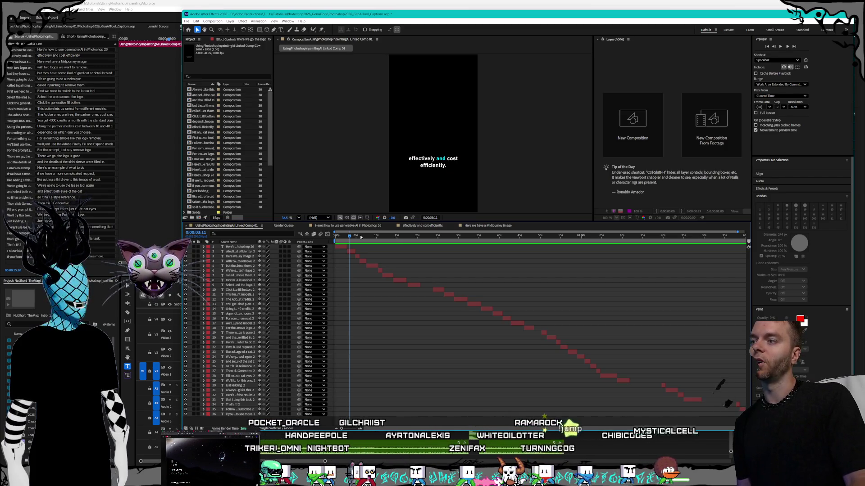
pyautogui.click(361, 236)
pyautogui.moveTo(366, 236); pyautogui.dragTo(410, 239)
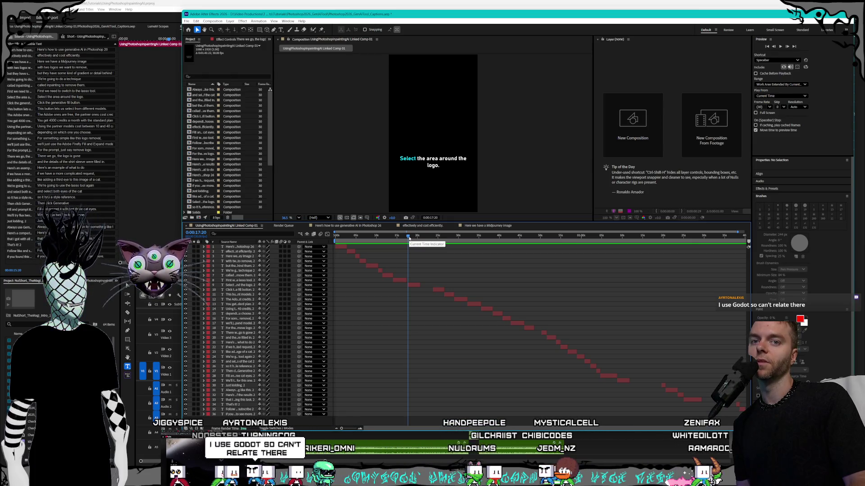
pyautogui.moveTo(409, 238); pyautogui.dragTo(327, 239)
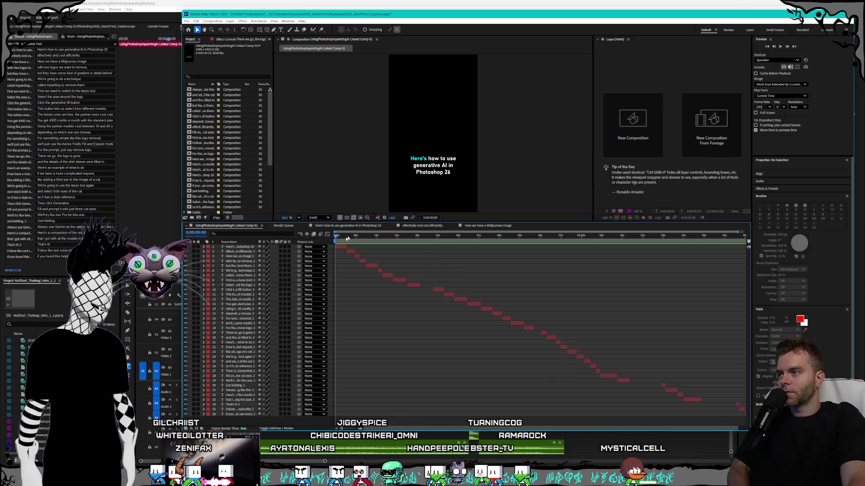
pyautogui.press('space')
# Scrub through later captions in the comp, then bring the Premiere Pro short to the front
pyautogui.moveTo(343, 236)
pyautogui.mouseDown()
pyautogui.moveTo(488, 241)
pyautogui.moveTo(323, 231)
pyautogui.mouseUp()
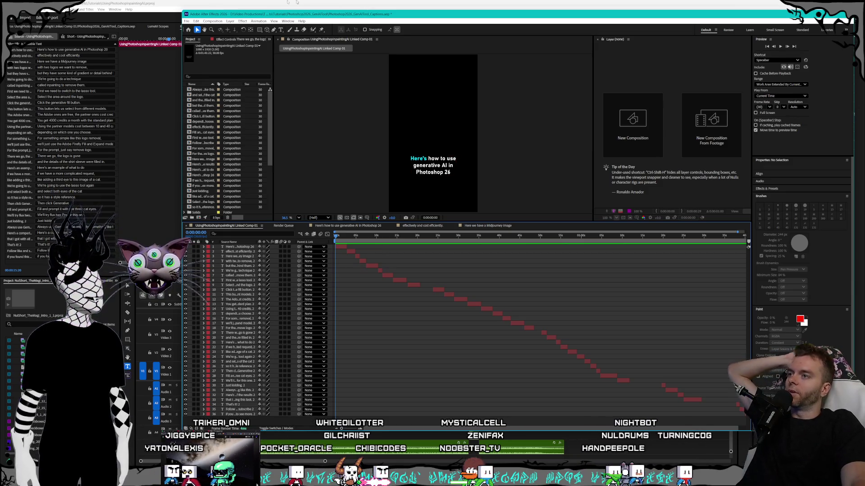
pyautogui.click(272, 2)
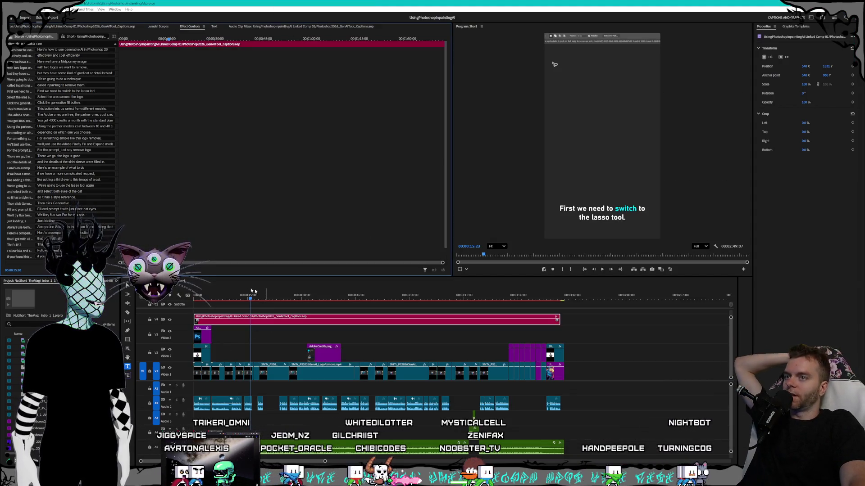
pyautogui.click(214, 299)
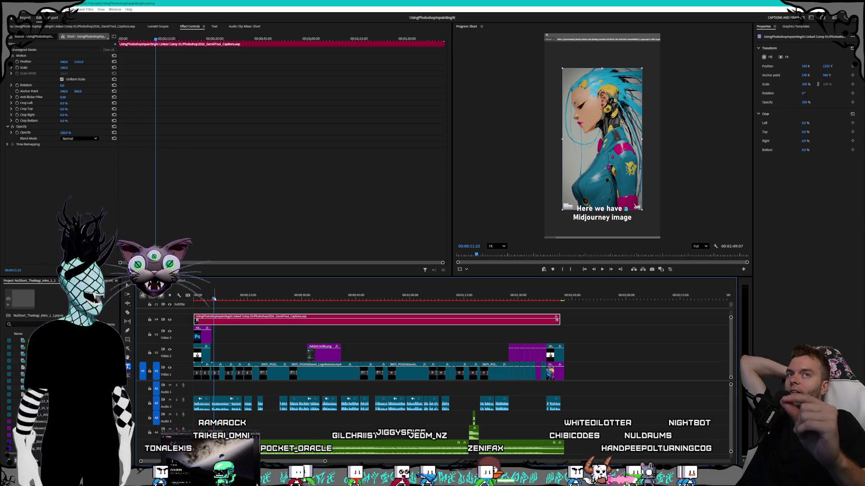
pyautogui.click(251, 297)
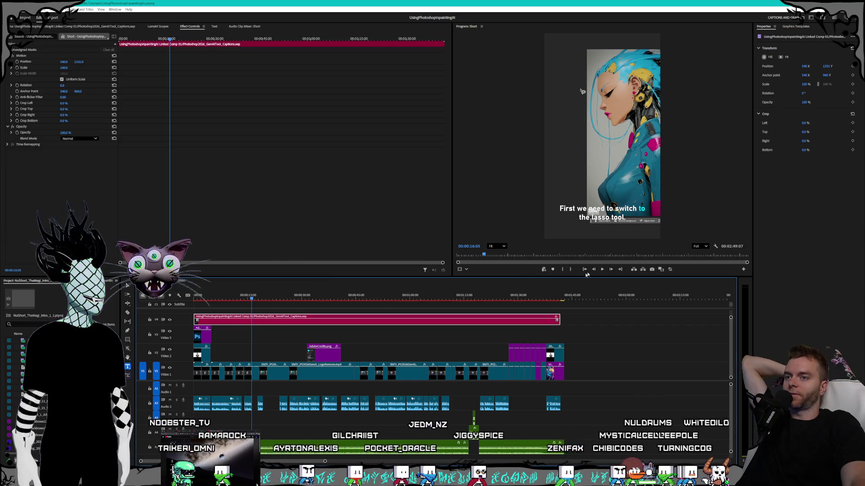
pyautogui.click(602, 269)
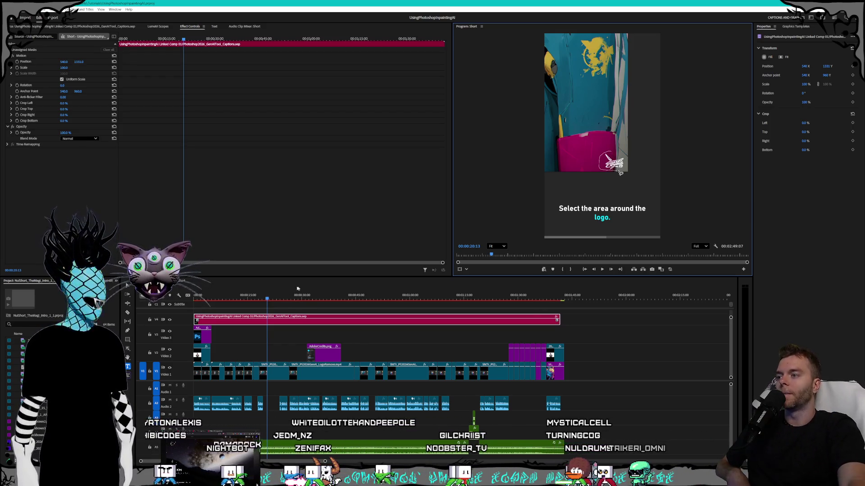
pyautogui.moveTo(282, 299); pyautogui.dragTo(467, 298)
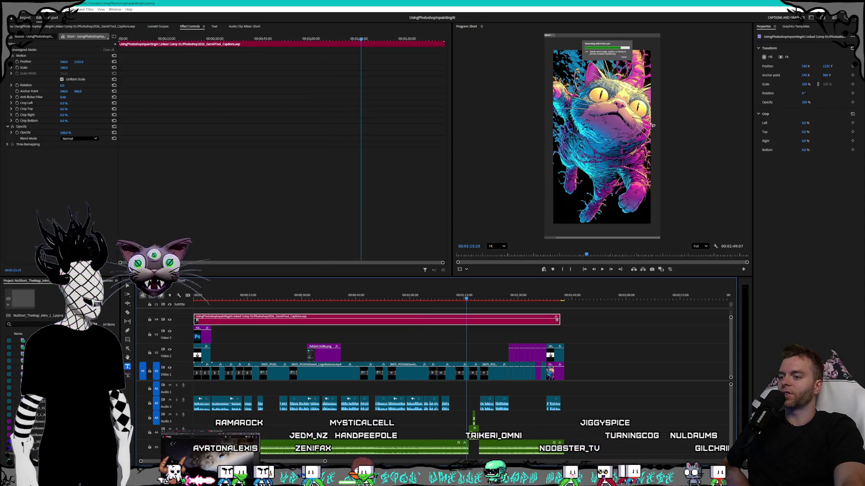
pyautogui.hotkey('alt', 'Tab')
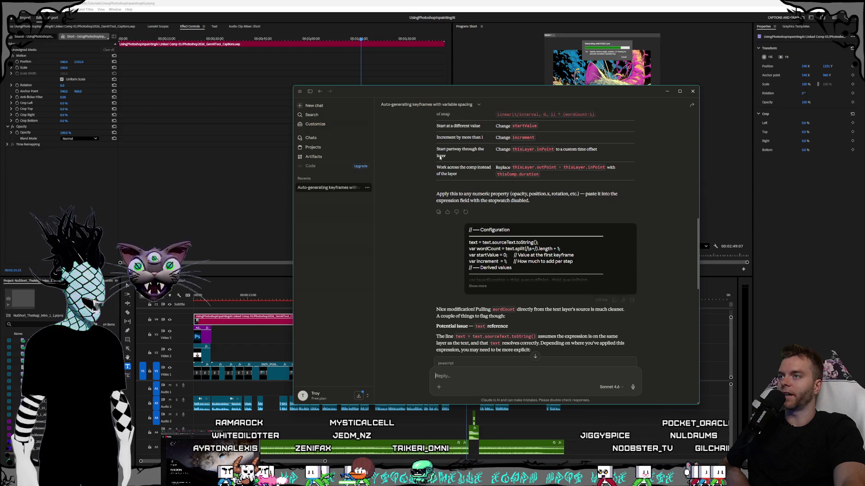
# Scroll Claude up to the wordCount keyframe-expression request, then return to After Effects
pyautogui.moveTo(434, 90); pyautogui.dragTo(399, 65)
pyautogui.scroll(4, 474, 276)
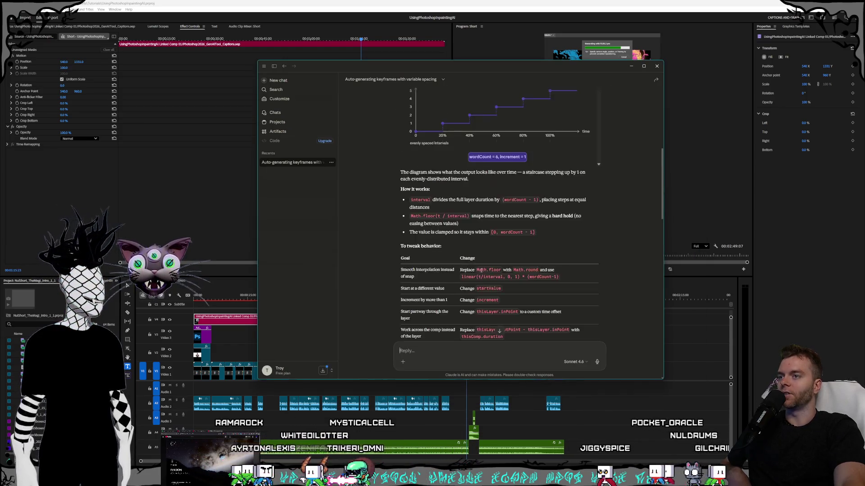
pyautogui.scroll(5, 480, 269)
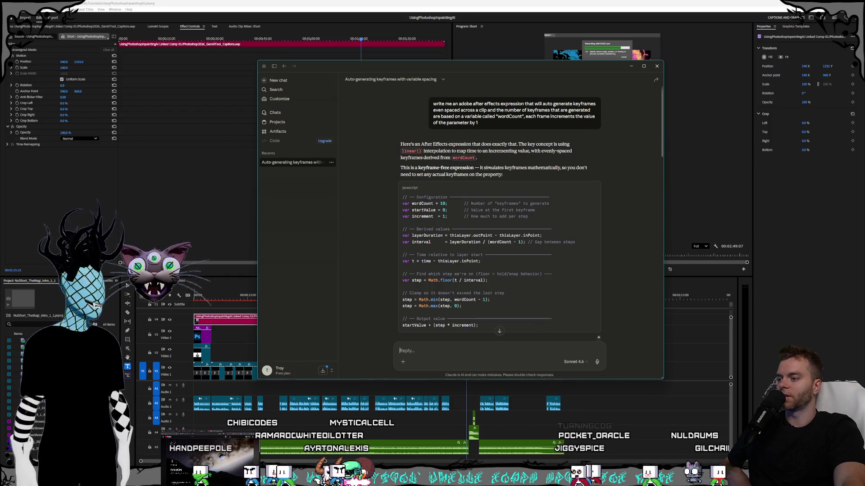
pyautogui.hotkey('alt', 'Tab')
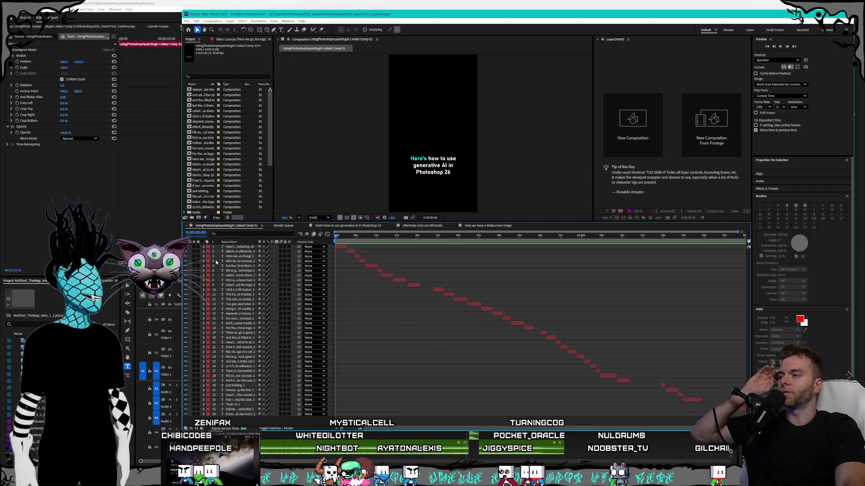
# Expand layer 2 down to Range Selector 1 and paste the generated expression onto Offset
pyautogui.click(203, 252)
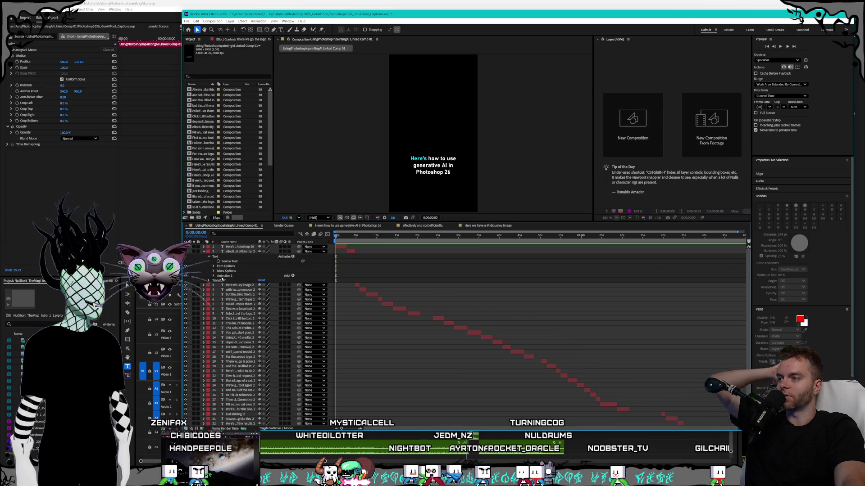
pyautogui.click(214, 276)
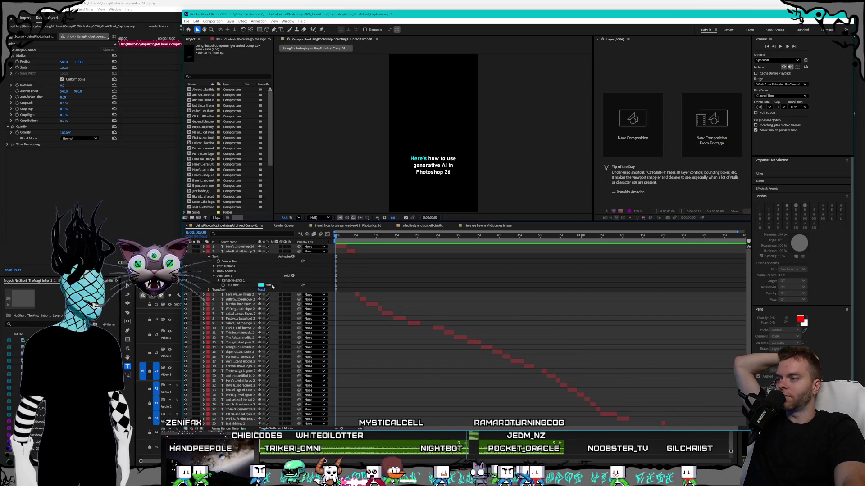
pyautogui.click(218, 280)
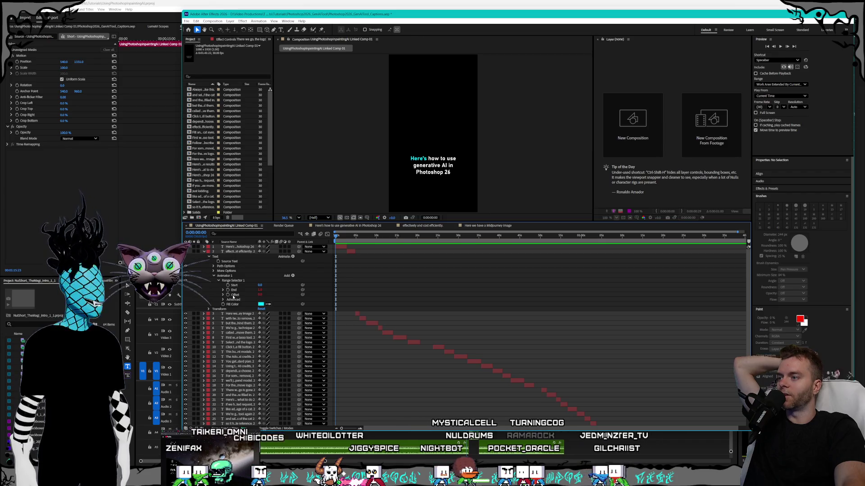
pyautogui.click(233, 294)
pyautogui.hotkey('ctrl', 'v')
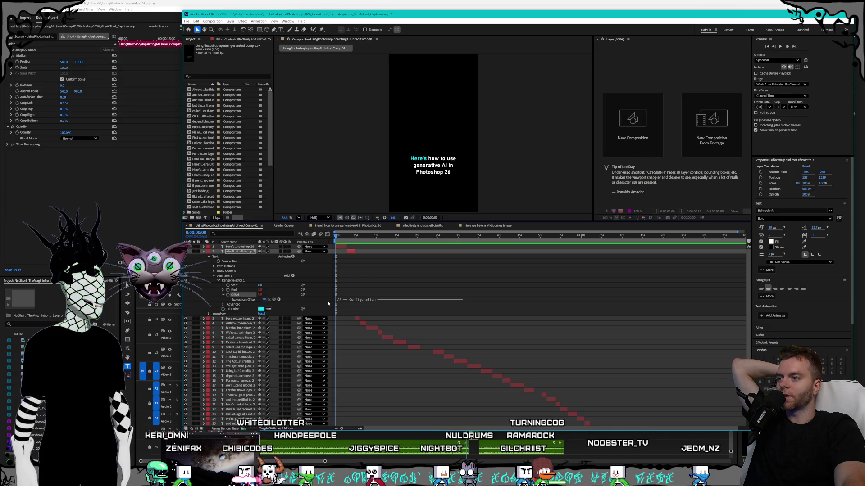
pyautogui.moveTo(342, 301); pyautogui.dragTo(344, 400)
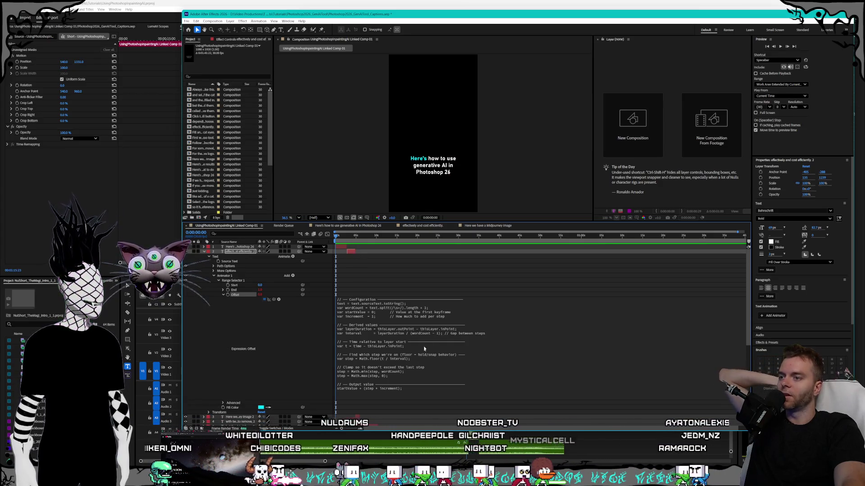
# Select and adjust the Offset expression text, then commit the edit
pyautogui.click(432, 330)
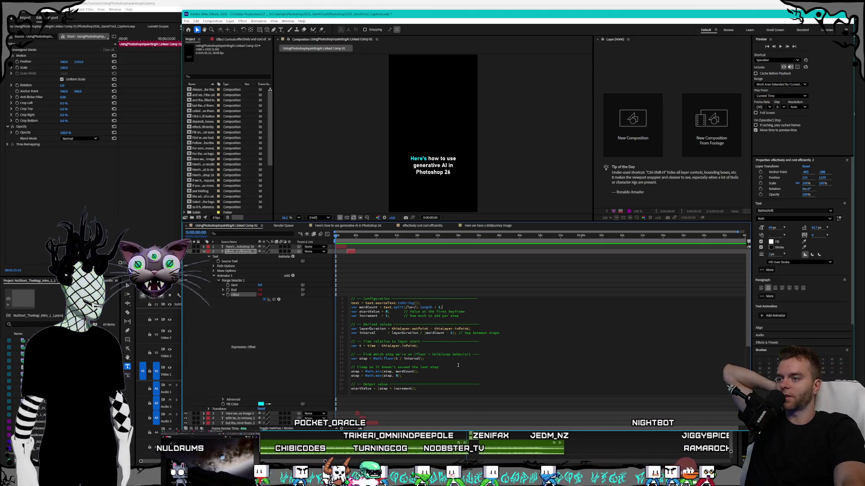
pyautogui.moveTo(417, 388); pyautogui.dragTo(323, 267)
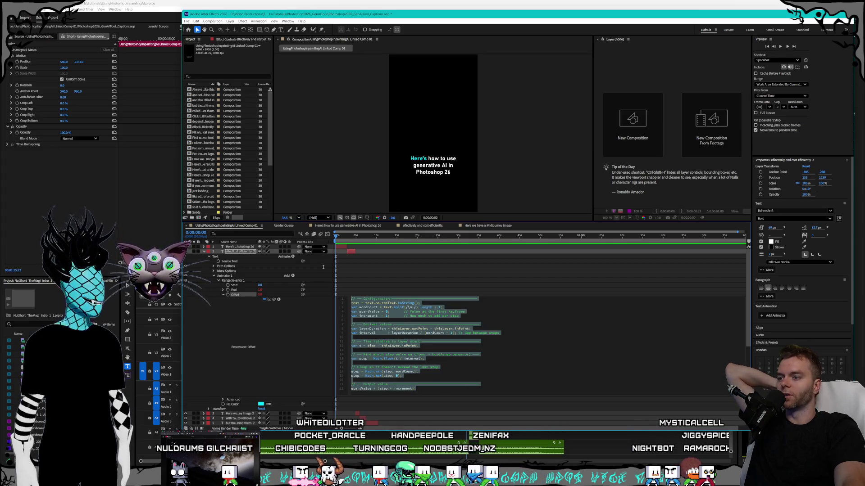
pyautogui.click(464, 352)
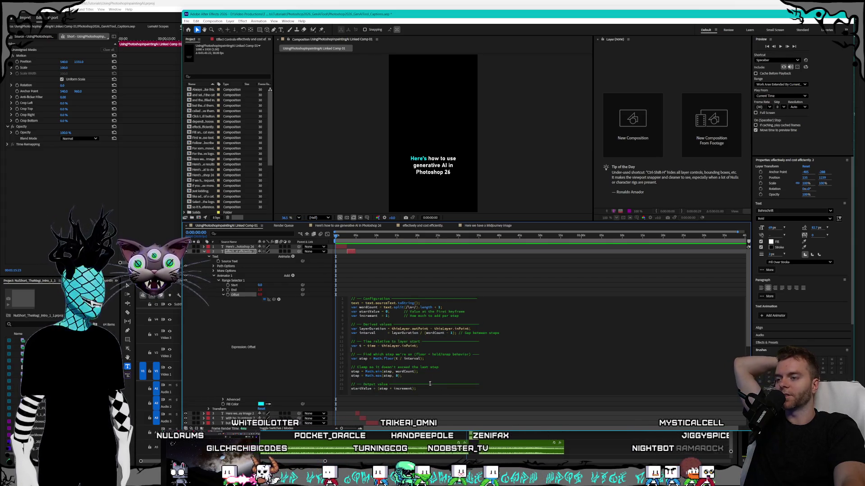
pyautogui.moveTo(455, 394); pyautogui.dragTo(351, 298)
pyautogui.click(251, 298)
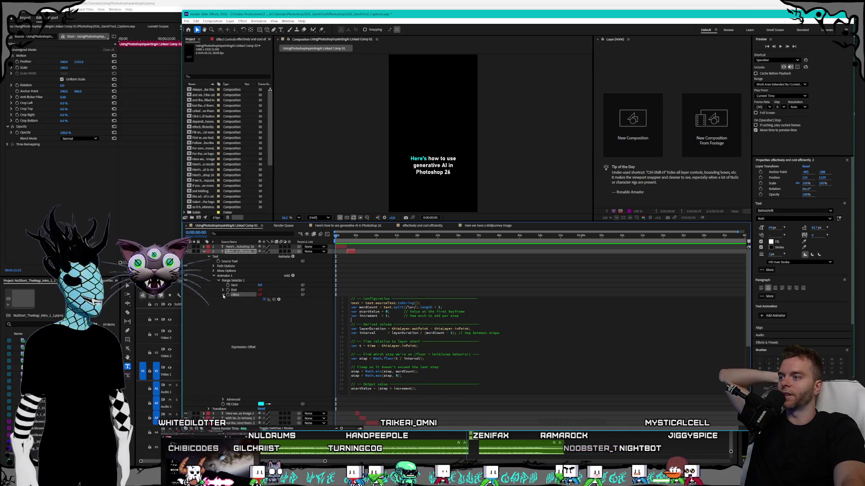
# Collapse Offset, Range Selector 1, Animator 1, Text and layer 2's twirl-downs
pyautogui.click(223, 295)
pyautogui.click(217, 281)
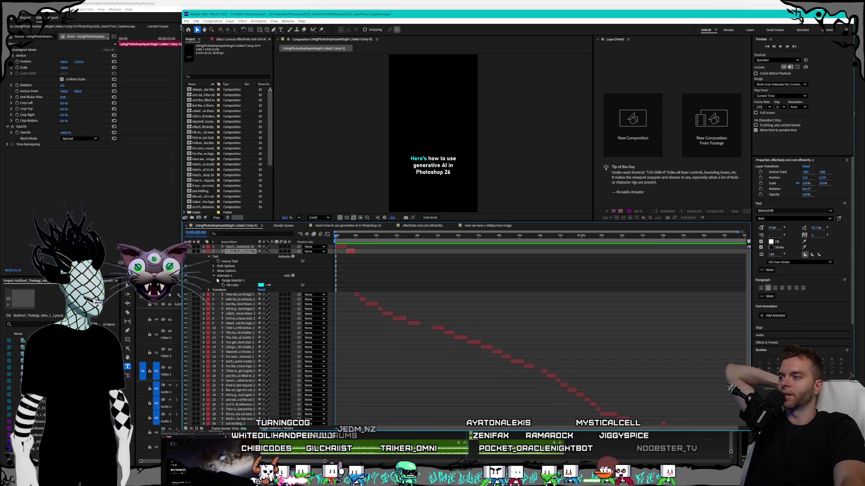
pyautogui.click(214, 276)
pyautogui.click(209, 256)
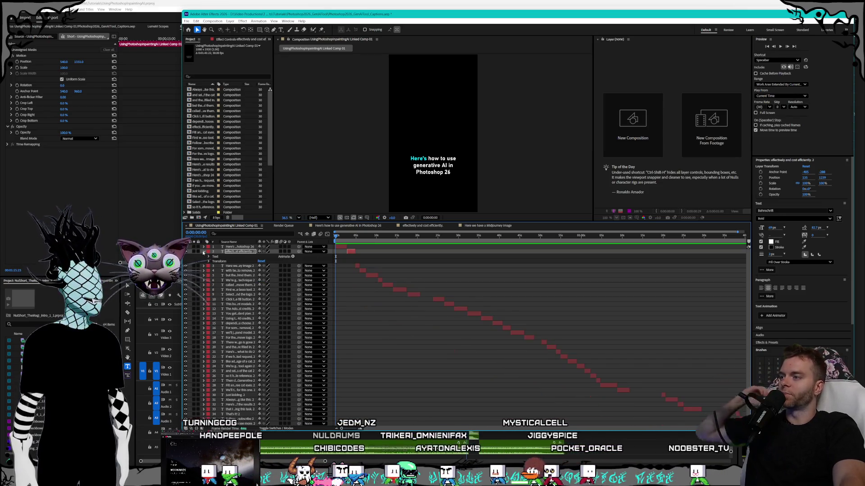
pyautogui.click(204, 251)
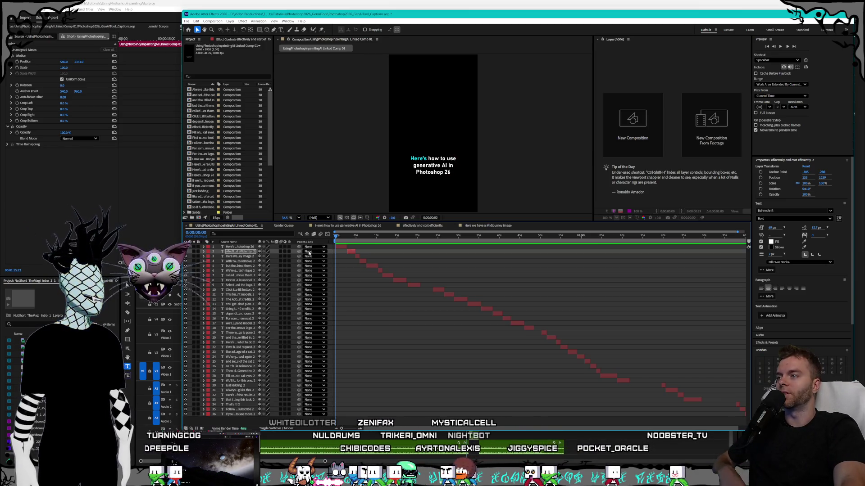
# Save the After Effects project and rewind Premiere Pro's playhead to 00:00:00:00
pyautogui.moveTo(224, 14); pyautogui.dragTo(216, 11)
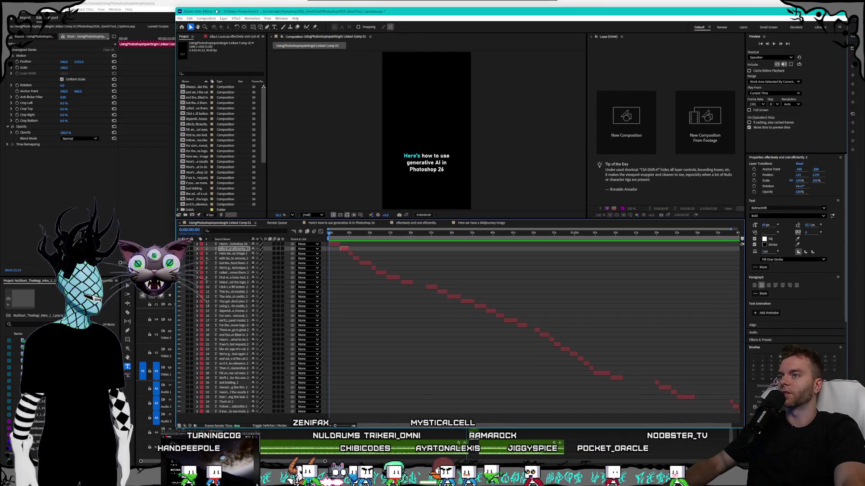
pyautogui.click(180, 19)
pyautogui.click(192, 78)
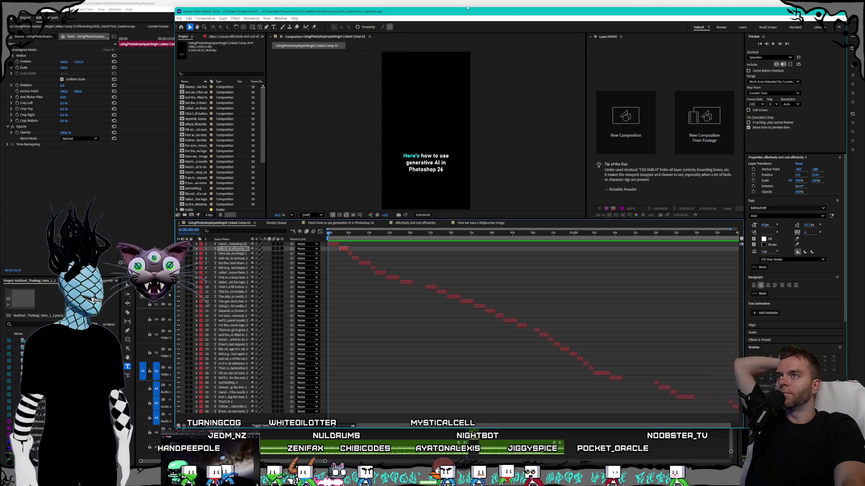
pyautogui.hotkey('alt', 'Tab')
pyautogui.moveTo(448, 296); pyautogui.dragTo(179, 296)
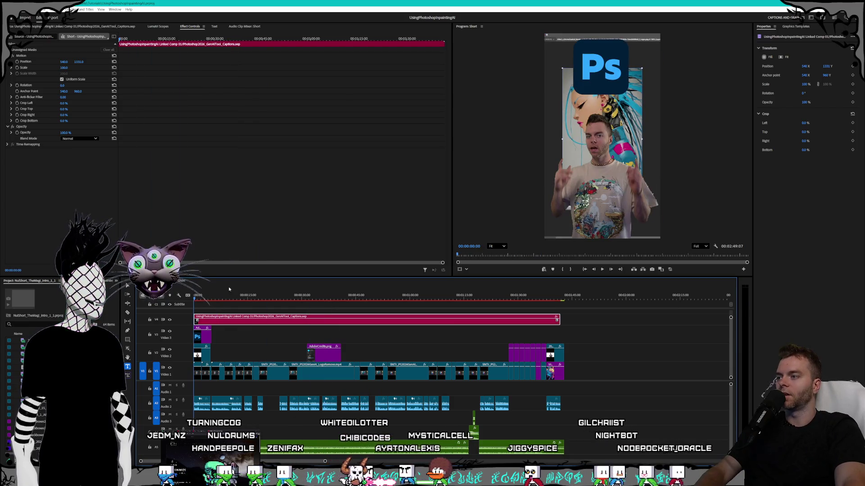
# Start playback of the vertical short from 00:00:00:00 in the Program Monitor
pyautogui.click(602, 269)
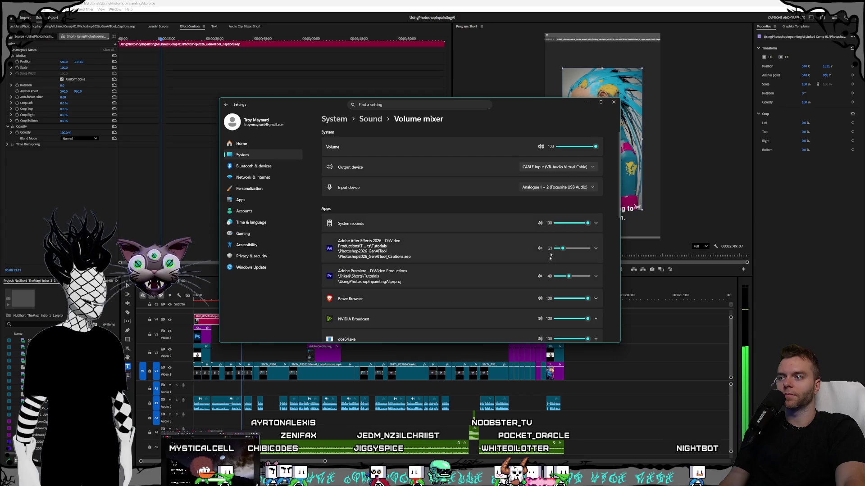
# Bring Premiere Pro in front of the Volume mixer and stop playback at 00:00:34:18
pyautogui.click(554, 351)
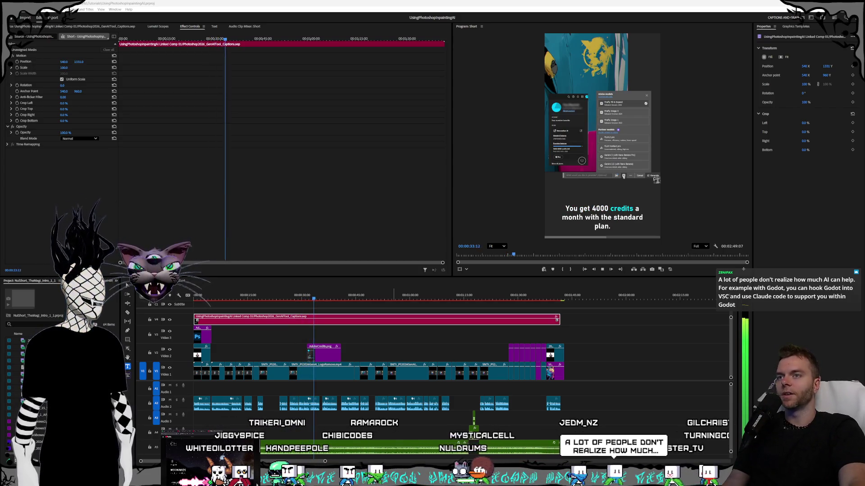
pyautogui.click(607, 234)
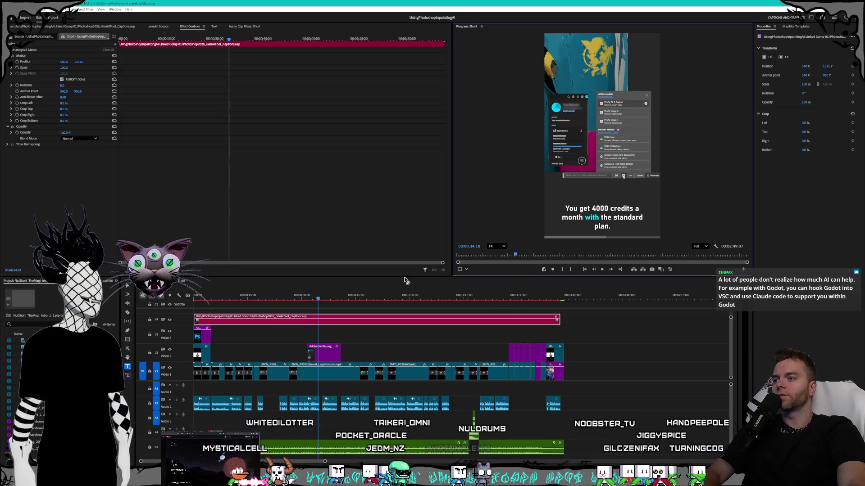
# Scrub the short to about 00:00:56, then jump back to the sequence start
pyautogui.moveTo(327, 299); pyautogui.dragTo(571, 307)
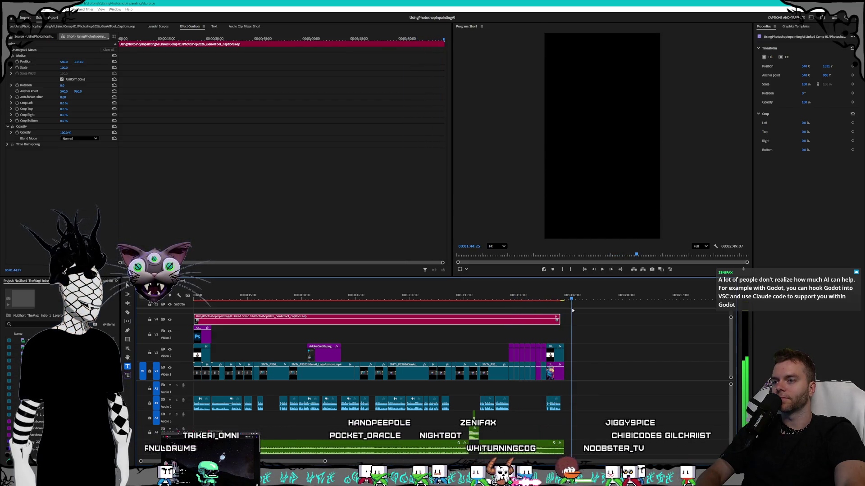
pyautogui.click(216, 298)
pyautogui.press('Home')
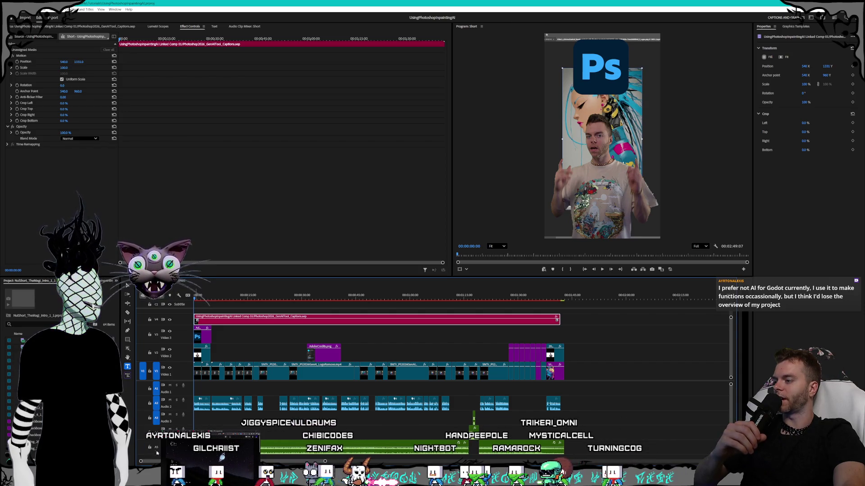
# Show the Effects panel in the NulShort_TheMagi_Intro_1_1 project
pyautogui.click(52, 281)
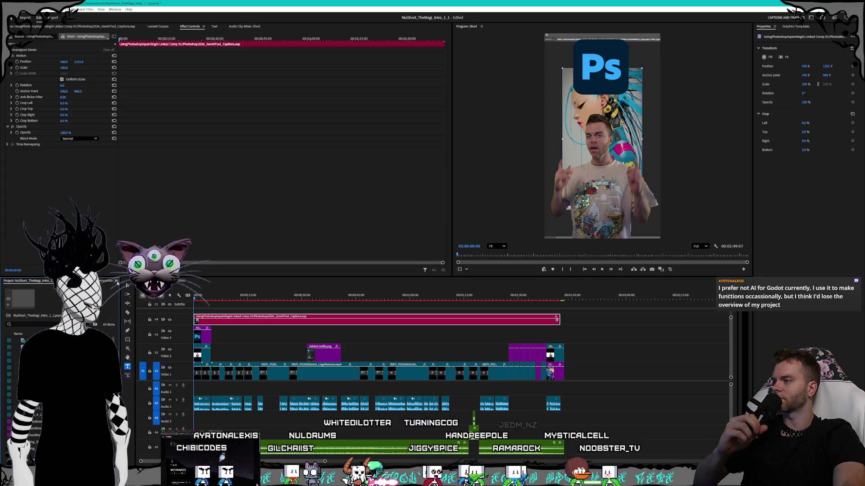
pyautogui.click(116, 281)
pyautogui.click(122, 322)
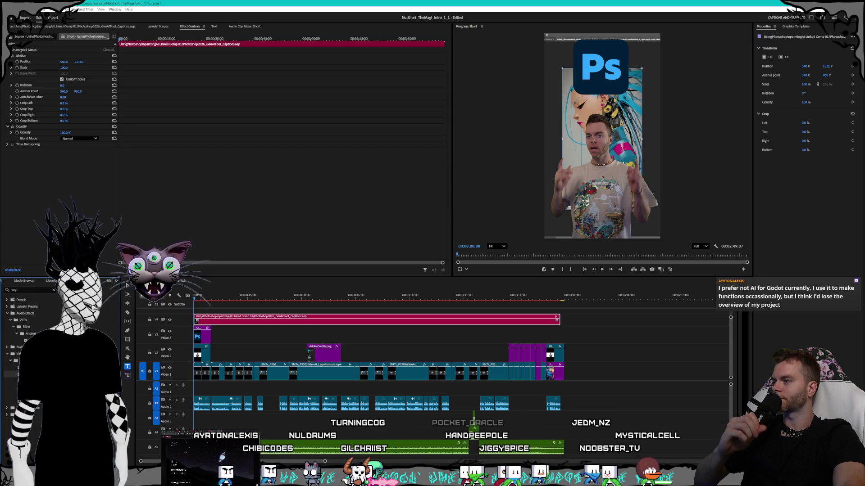
# Collapse and re-expand the Audio Effects, VST3 Effect and Antares folders
pyautogui.click(16, 332)
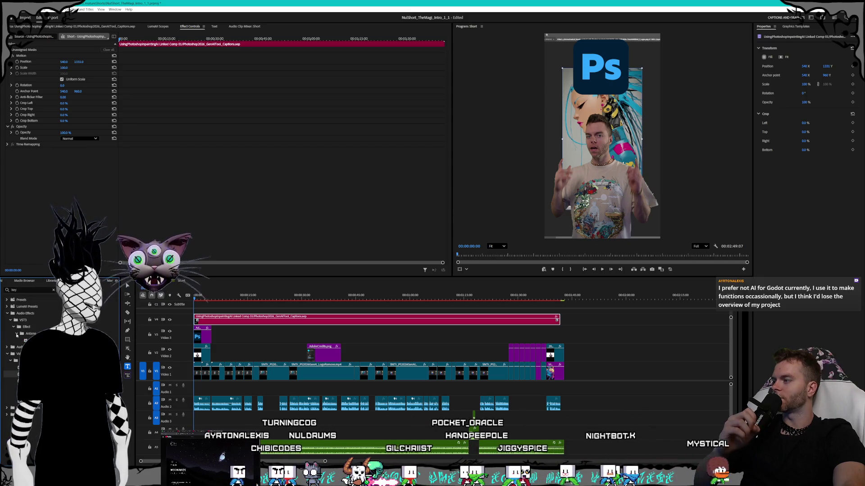
pyautogui.click(7, 314)
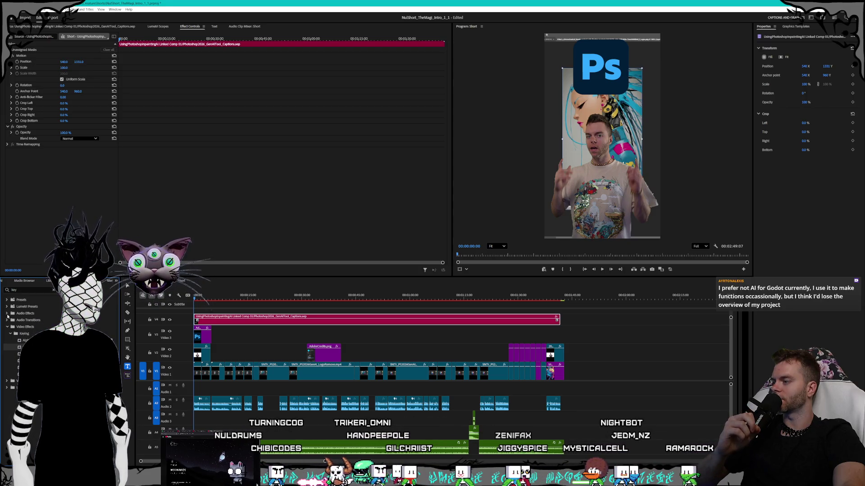
pyautogui.click(7, 313)
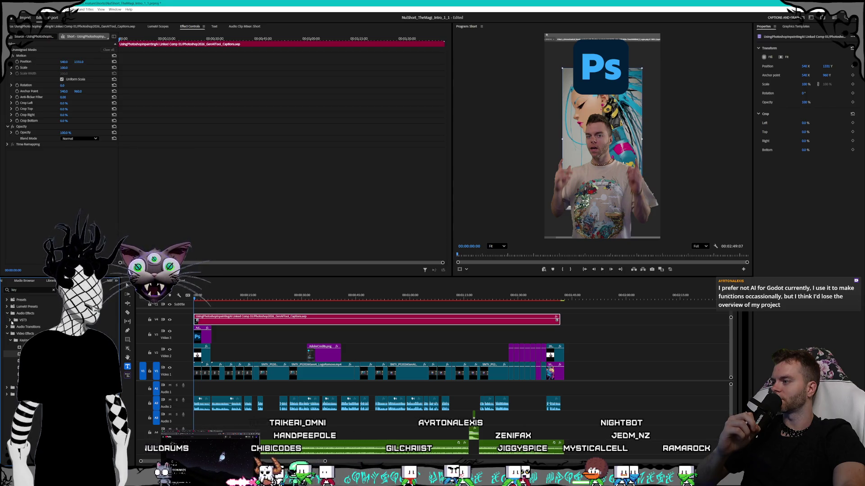
pyautogui.click(13, 327)
pyautogui.click(16, 334)
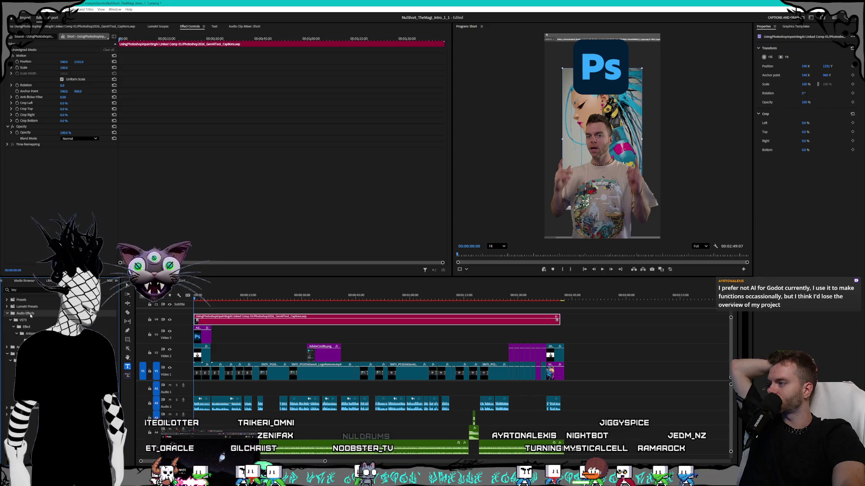
# Clear the 'rev' search, browse the VST3 subfolders, and return to UsingPhotoshopInpaintingAI
pyautogui.click(53, 290)
pyautogui.click(8, 313)
pyautogui.scroll(-3, 32, 352)
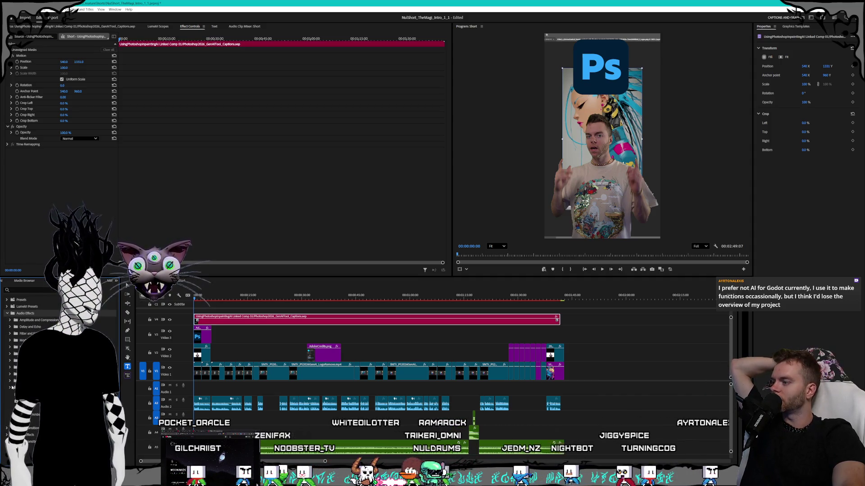
pyautogui.scroll(-2, 32, 351)
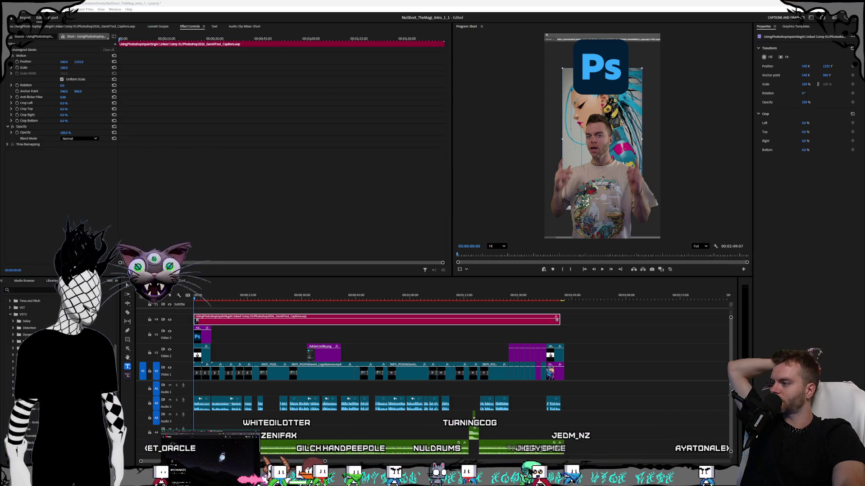
pyautogui.click(14, 342)
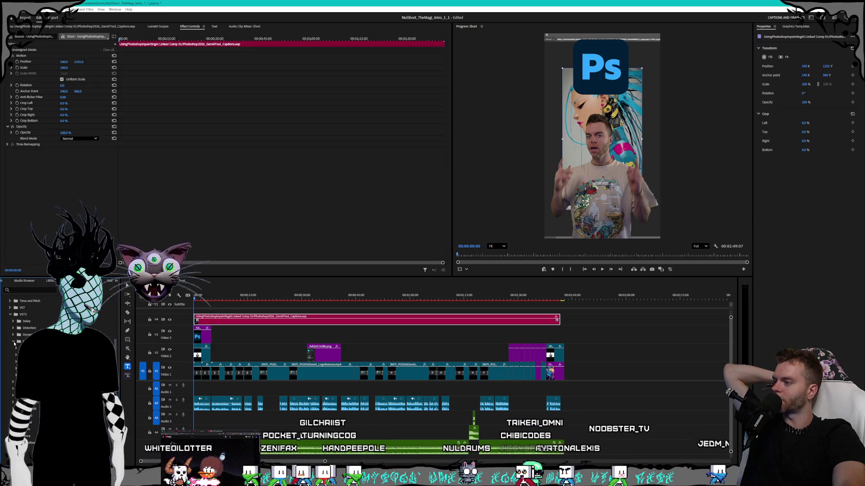
pyautogui.click(17, 355)
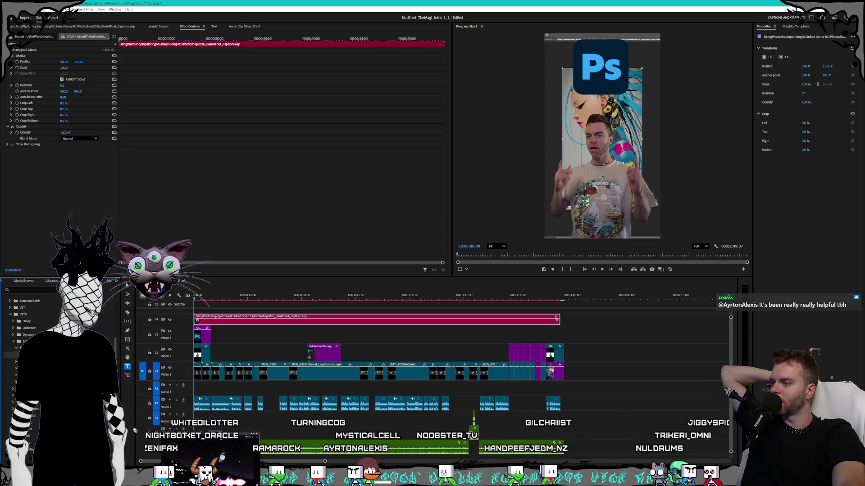
pyautogui.click(128, 285)
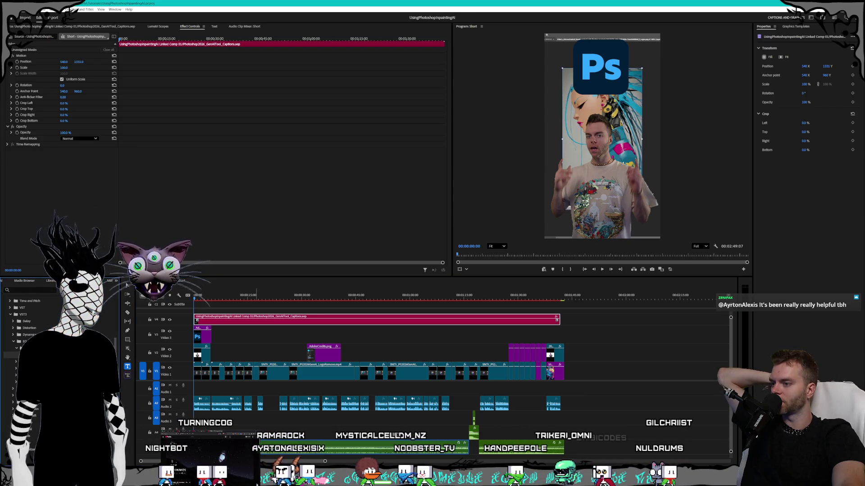
# Cut a Pro-Q 3 band around 612 Hz by about 16 dB on Midnight Platforms.mp3
pyautogui.click(271, 446)
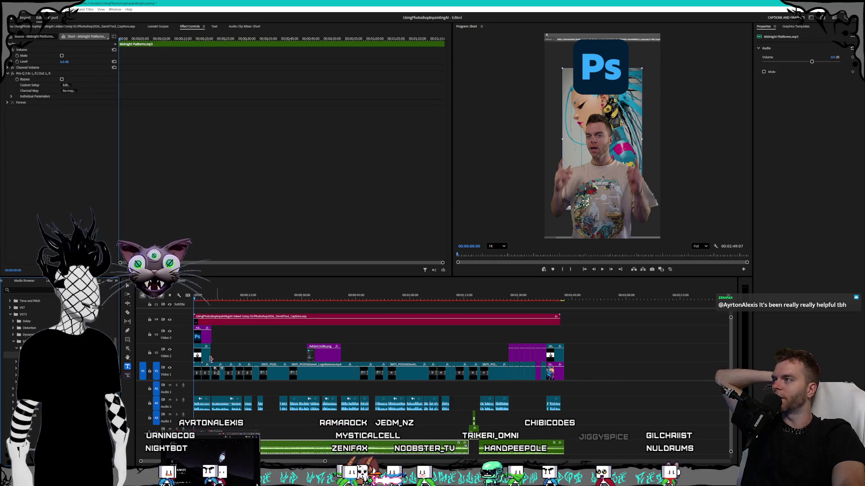
pyautogui.click(65, 85)
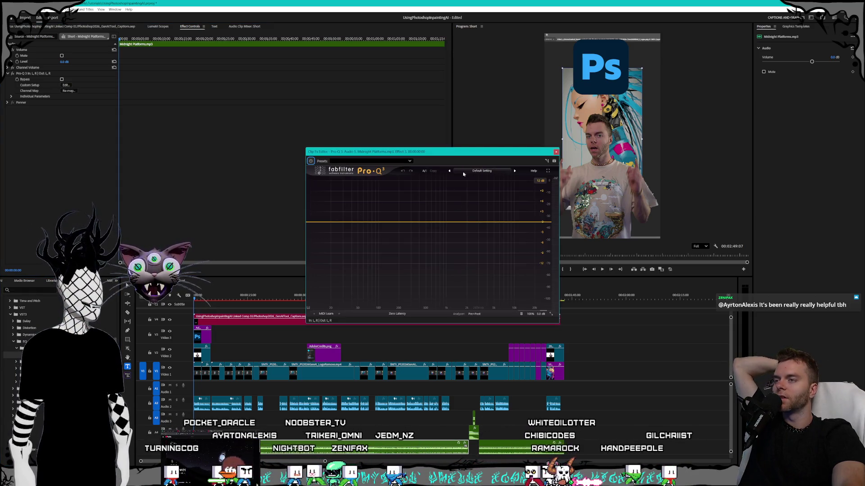
pyautogui.moveTo(425, 223); pyautogui.dragTo(431, 264)
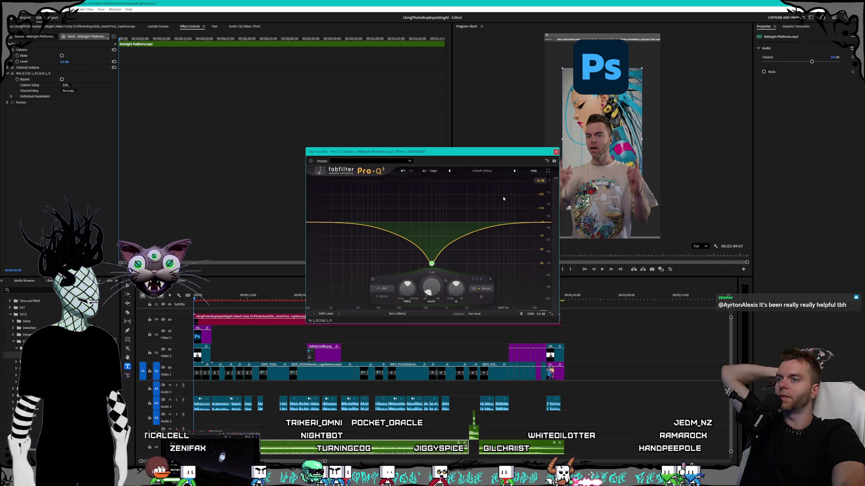
pyautogui.click(556, 153)
# Clear Pro-Q 3 from the clip, save the project, and scrub to 01:22:05
pyautogui.click(35, 74)
pyautogui.rightClick(35, 74)
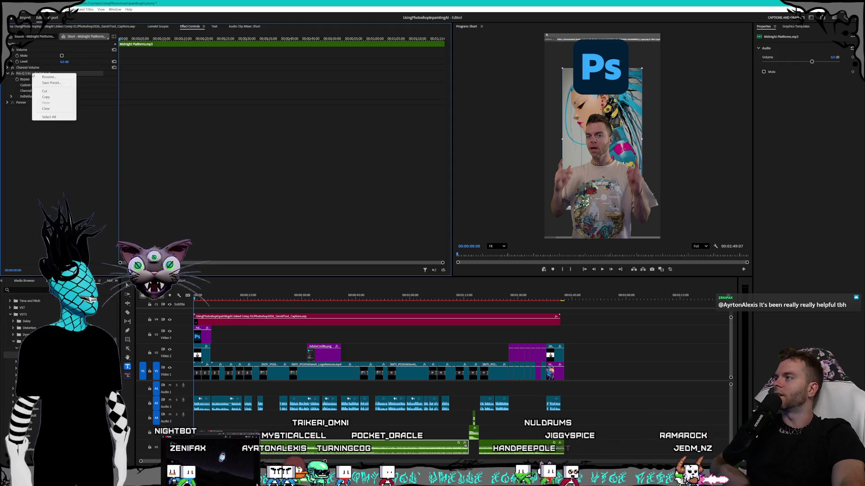
pyautogui.click(46, 109)
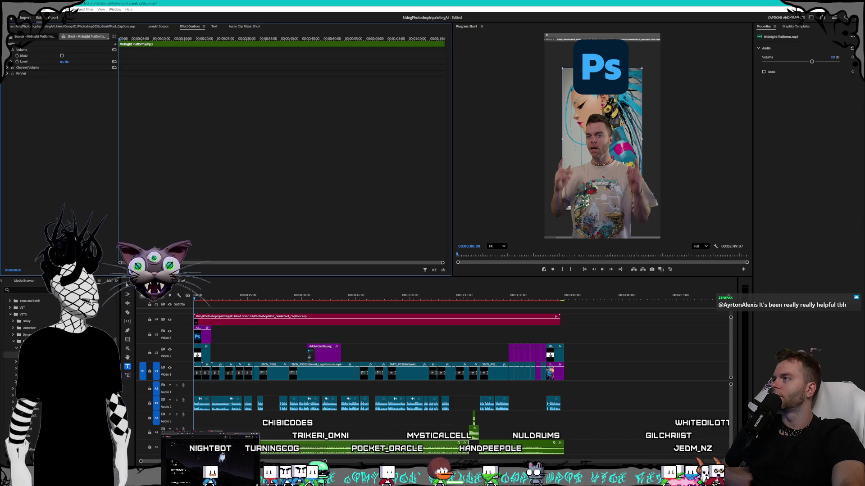
pyautogui.click(10, 9)
pyautogui.click(40, 87)
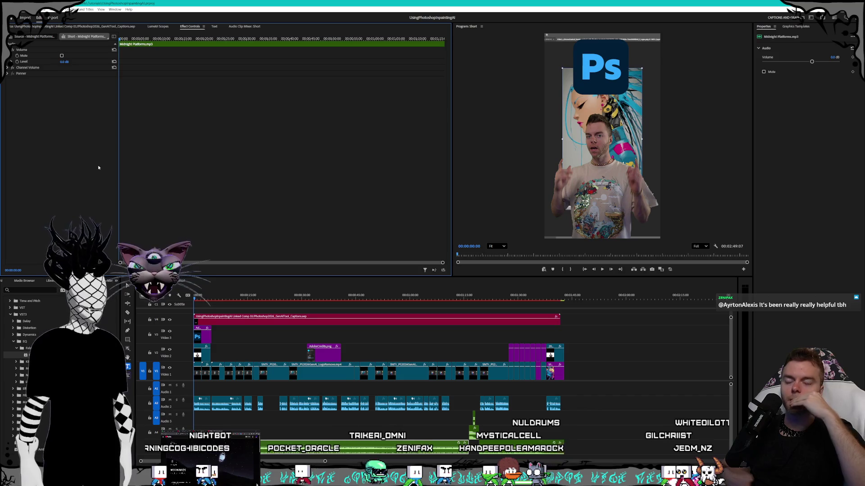
pyautogui.moveTo(448, 295); pyautogui.dragTo(489, 297)
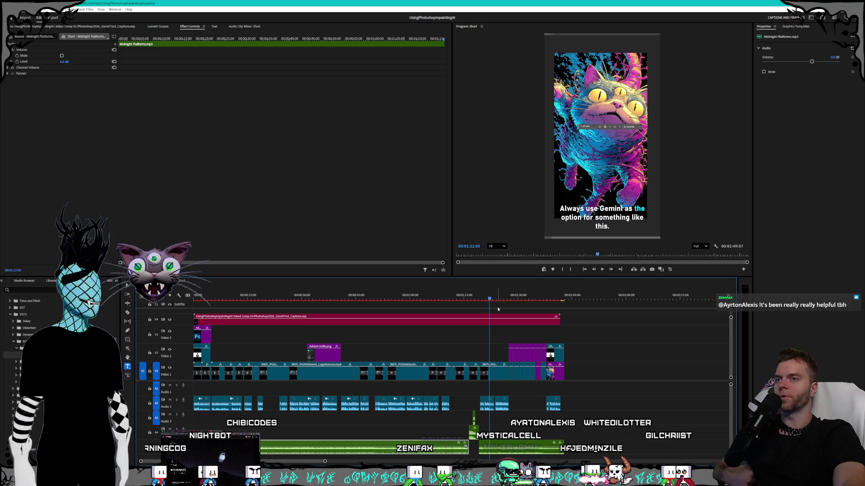
# Review the sequence at 01:33:20, 00:52:05 and 00:22:10, then save the project
pyautogui.click(532, 298)
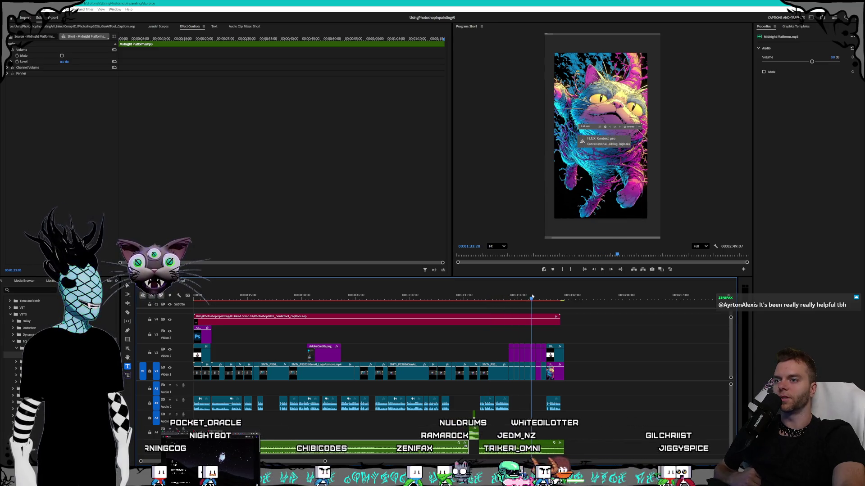
pyautogui.click(379, 297)
pyautogui.moveTo(378, 297); pyautogui.dragTo(273, 297)
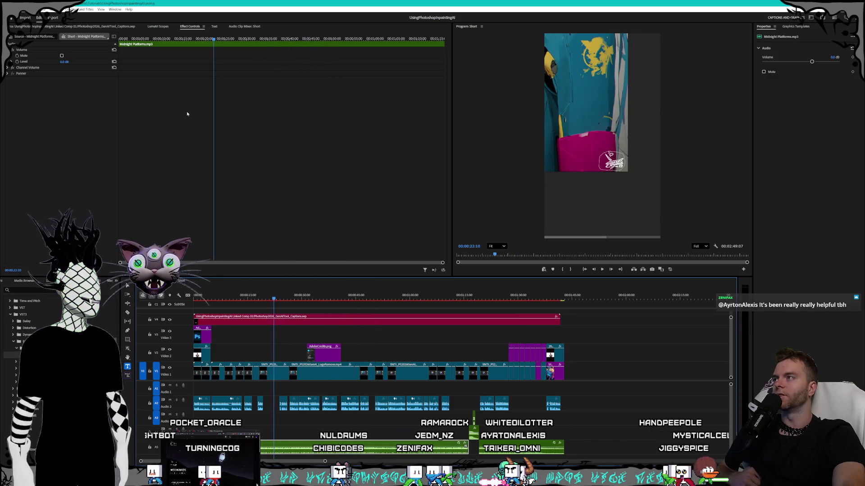
pyautogui.click(13, 17)
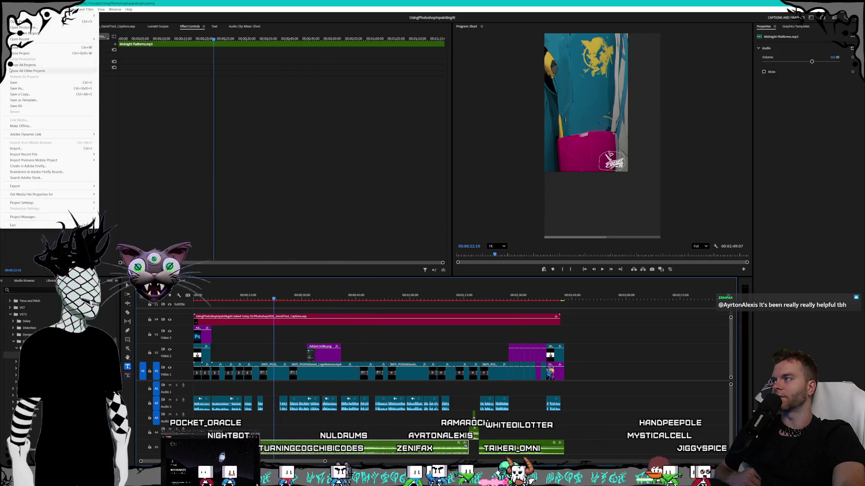
pyautogui.click(19, 83)
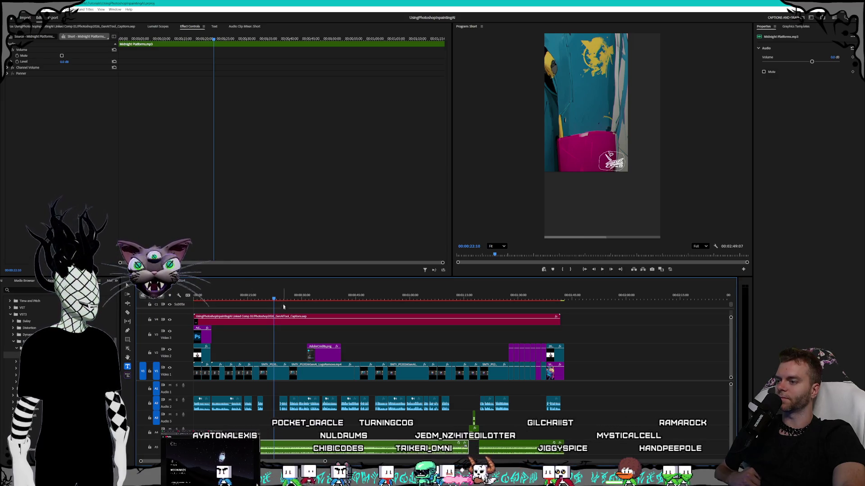
# Check the logo caption at 00:19:21 and cat image near 00:59:04, then select the V1–V3 clips
pyautogui.moveTo(274, 300); pyautogui.dragTo(265, 298)
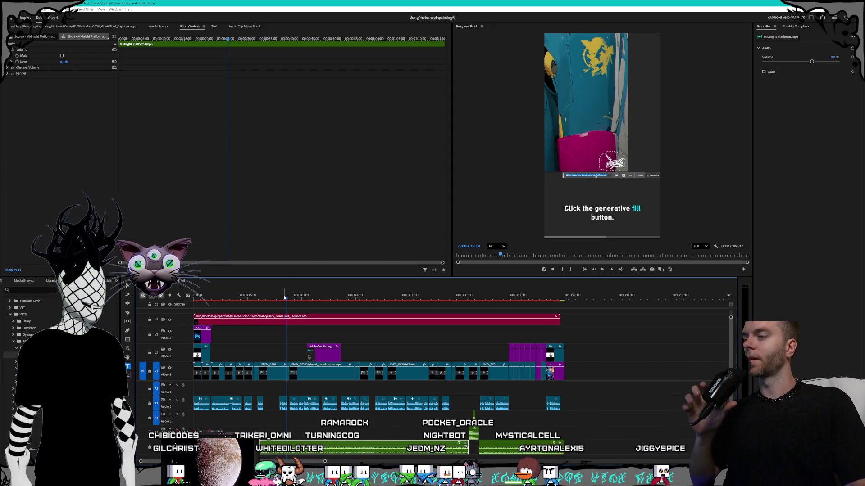
pyautogui.click(284, 297)
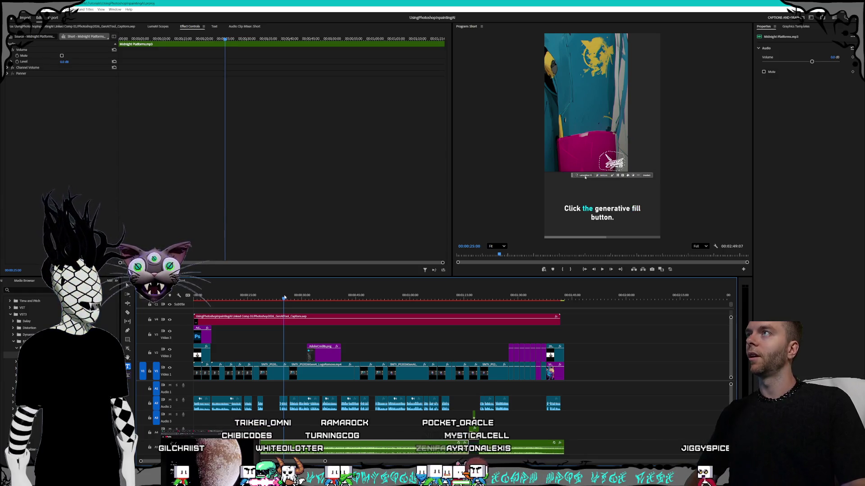
pyautogui.moveTo(292, 297); pyautogui.dragTo(445, 296)
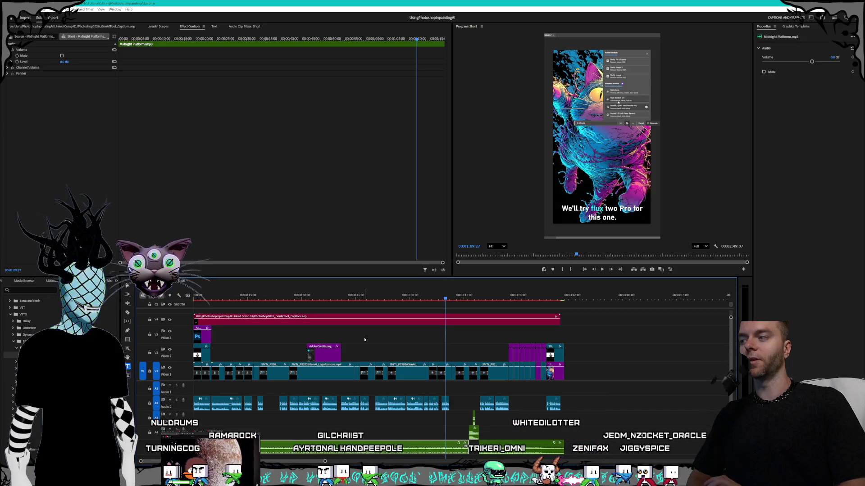
pyautogui.moveTo(584, 364)
pyautogui.mouseDown()
pyautogui.moveTo(289, 351)
pyautogui.moveTo(194, 315)
pyautogui.moveTo(198, 334)
pyautogui.mouseUp()
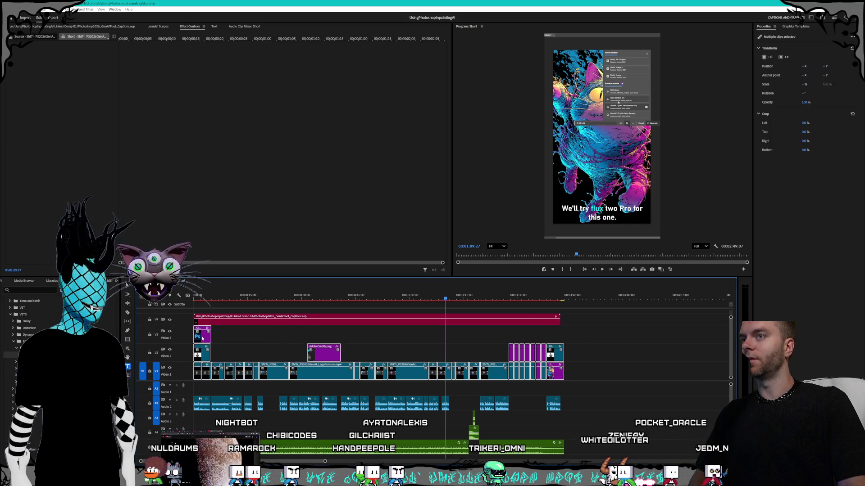
# Try replacing the selected clips with an After Effects composition, dismissing the importer error
pyautogui.rightClick(202, 338)
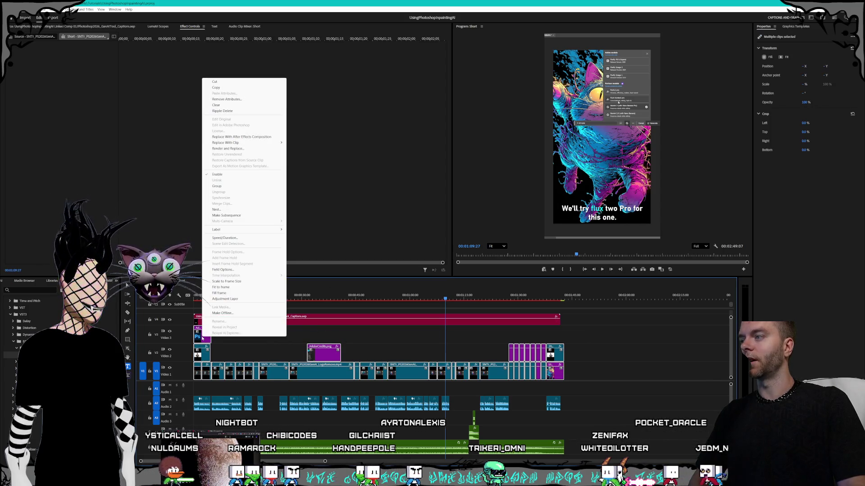
pyautogui.click(255, 137)
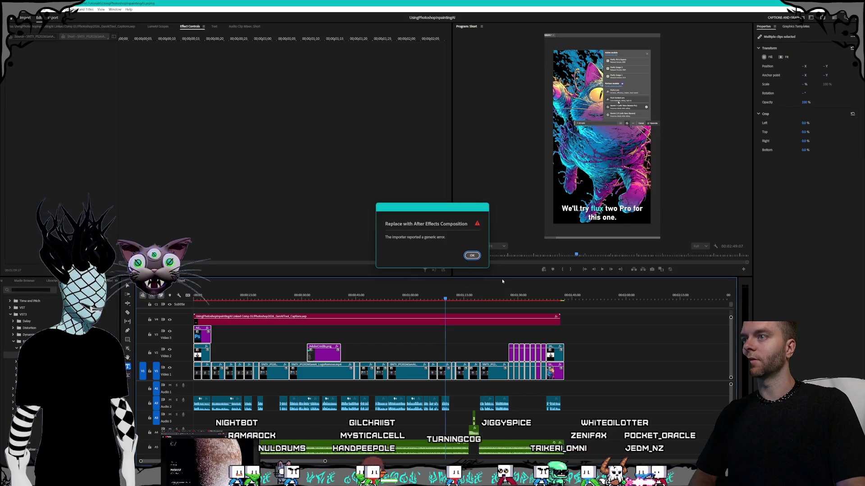
pyautogui.click(472, 256)
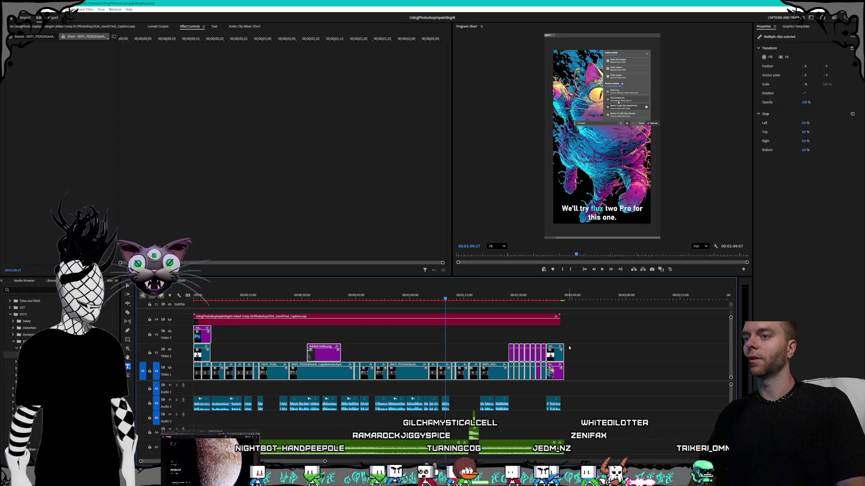
# Replace only the Video 1 clips with an After Effects composition, acknowledging the error so After Effects opens
pyautogui.click(581, 371)
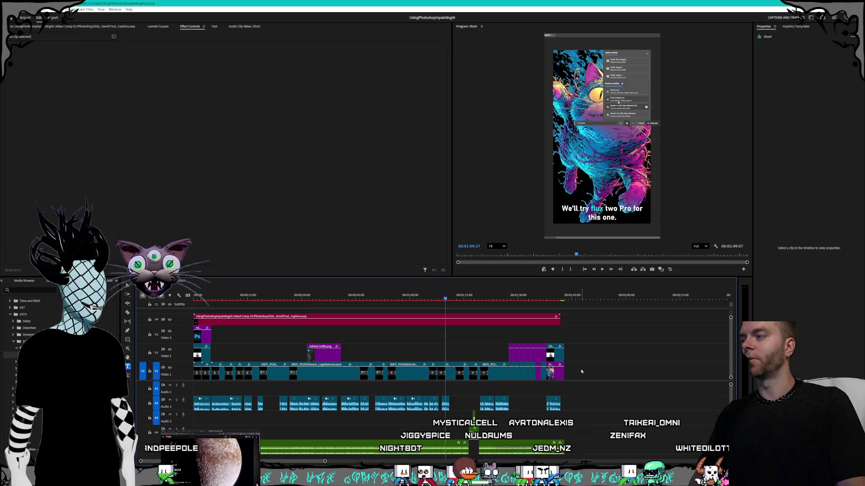
pyautogui.moveTo(581, 372)
pyautogui.mouseDown()
pyautogui.moveTo(207, 378)
pyautogui.moveTo(219, 376)
pyautogui.mouseUp()
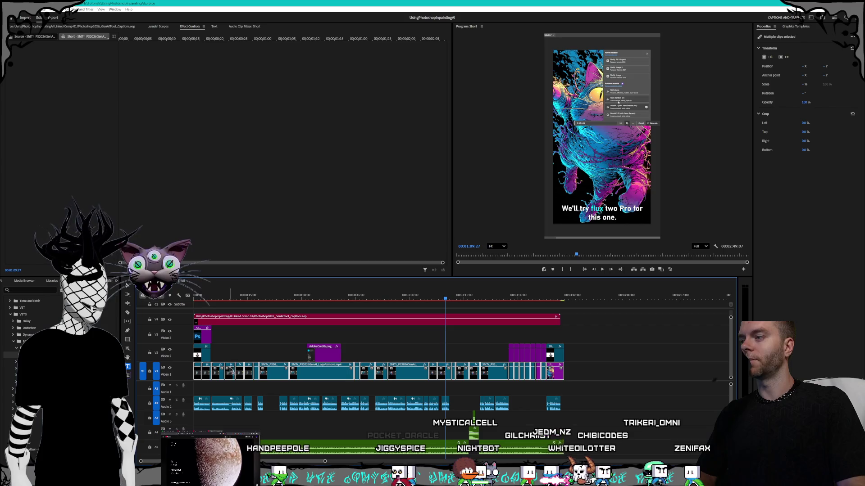
pyautogui.rightClick(270, 370)
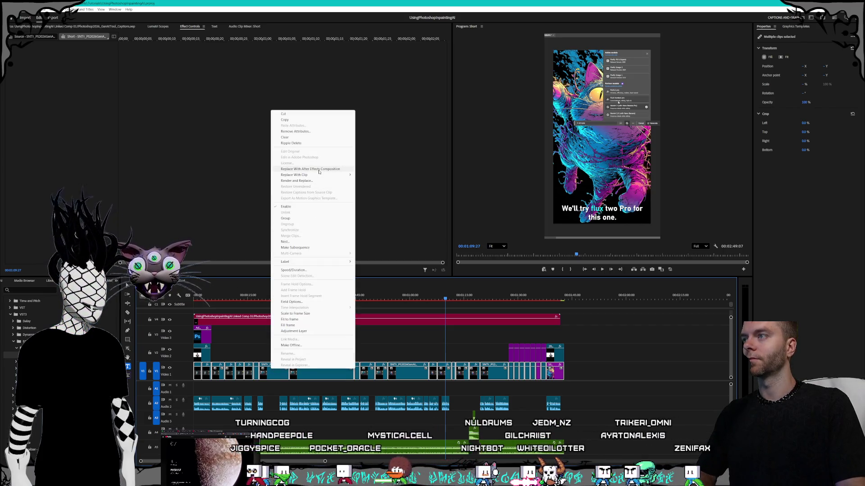
pyautogui.click(392, 257)
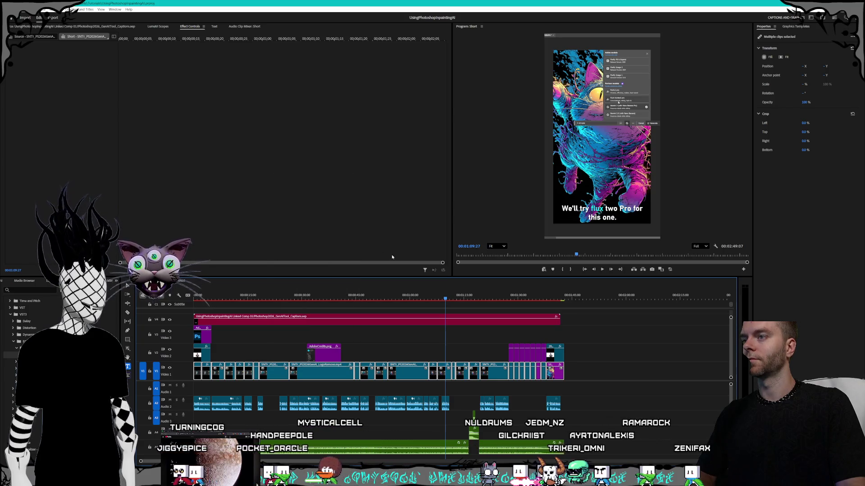
pyautogui.click(473, 256)
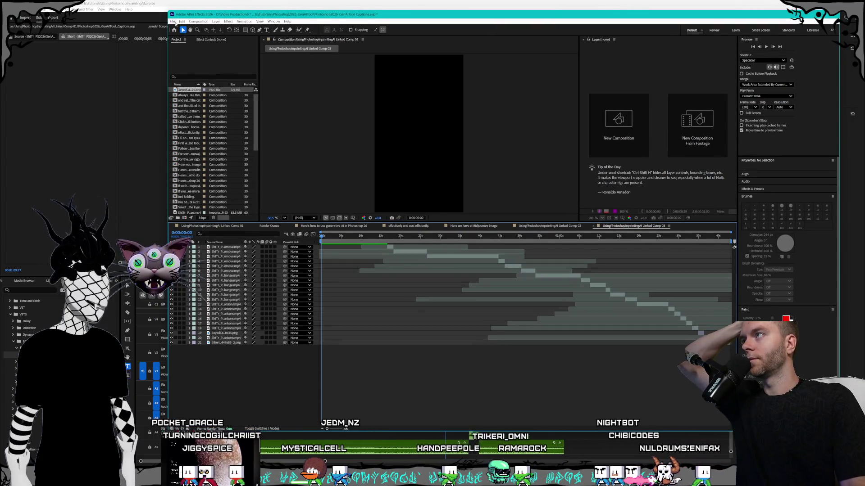
# Save the caption project and look through the open caption compositions and Linked Comp 01
pyautogui.click(173, 22)
pyautogui.click(197, 70)
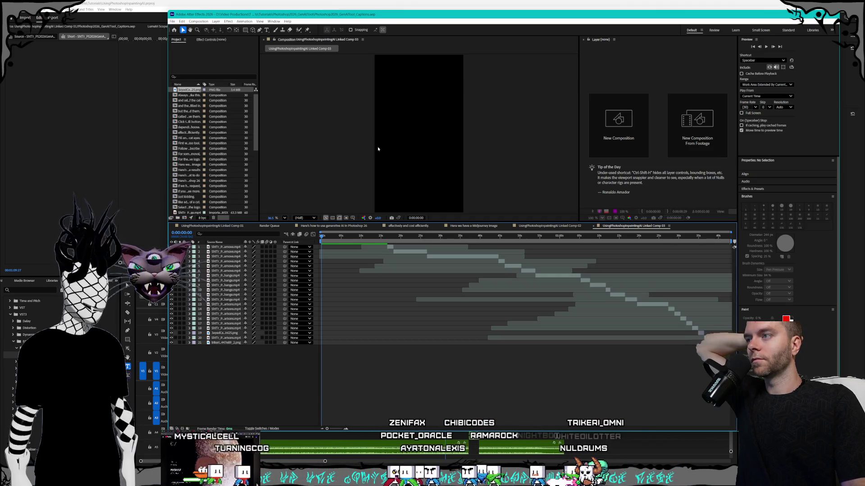
pyautogui.click(348, 227)
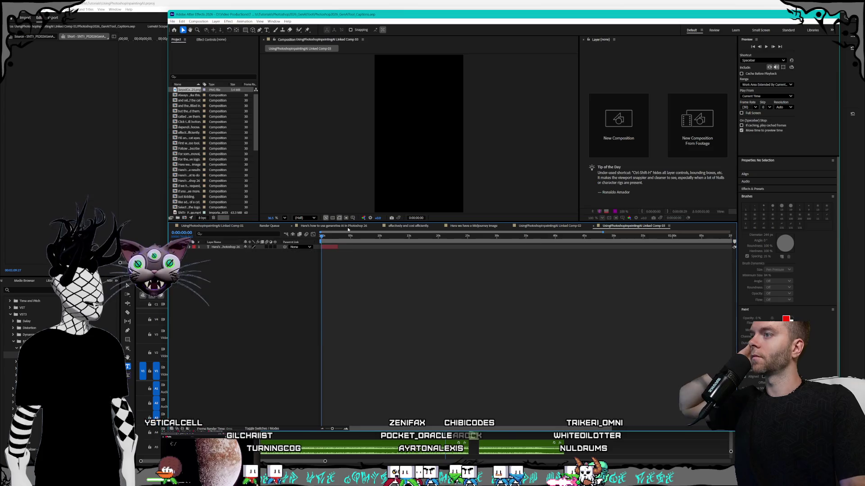
pyautogui.click(391, 227)
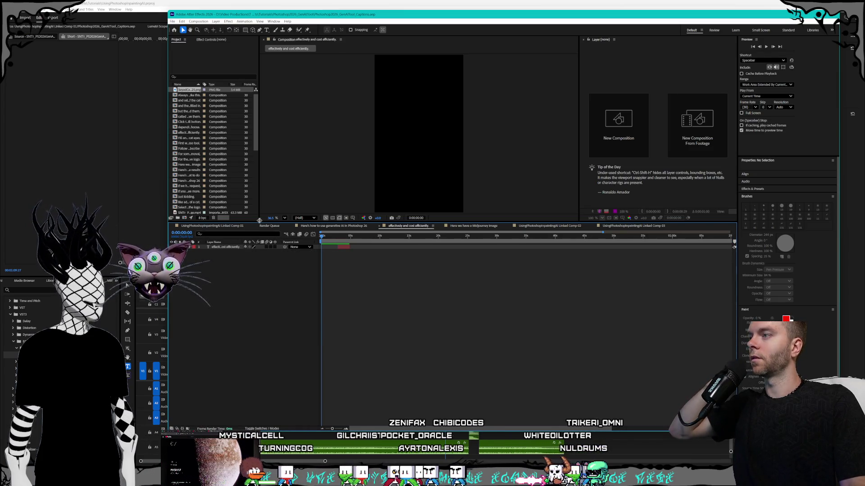
pyautogui.click(223, 226)
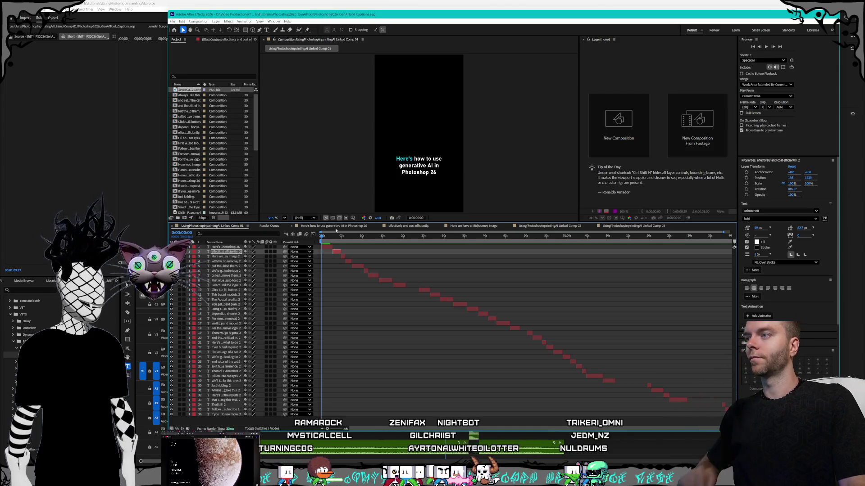
pyautogui.click(320, 226)
# Close the caption line, Midjourney, Linked Comp 02 and 03 tabs, leaving Linked Comp 01
pyautogui.rightClick(350, 226)
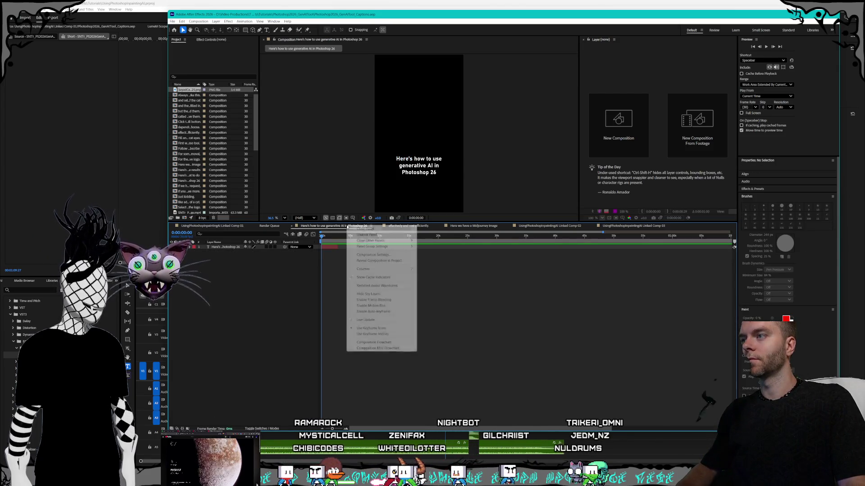
pyautogui.click(360, 229)
pyautogui.rightClick(328, 227)
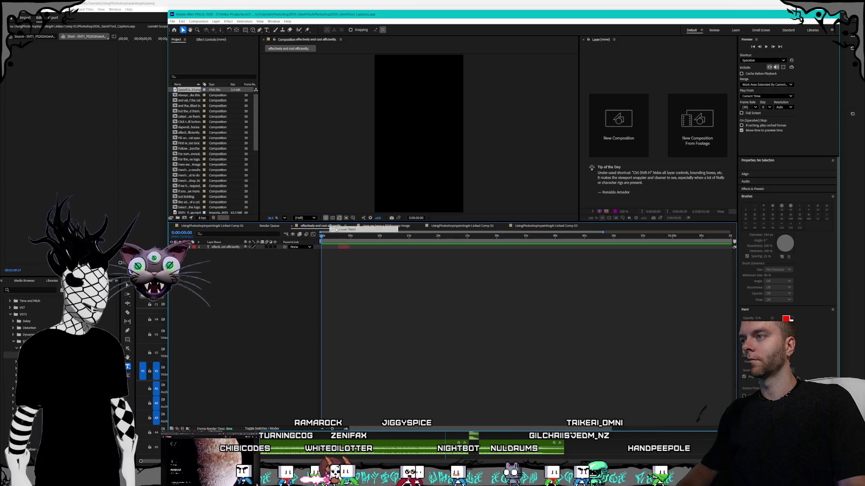
pyautogui.click(345, 229)
pyautogui.rightClick(315, 226)
pyautogui.click(321, 230)
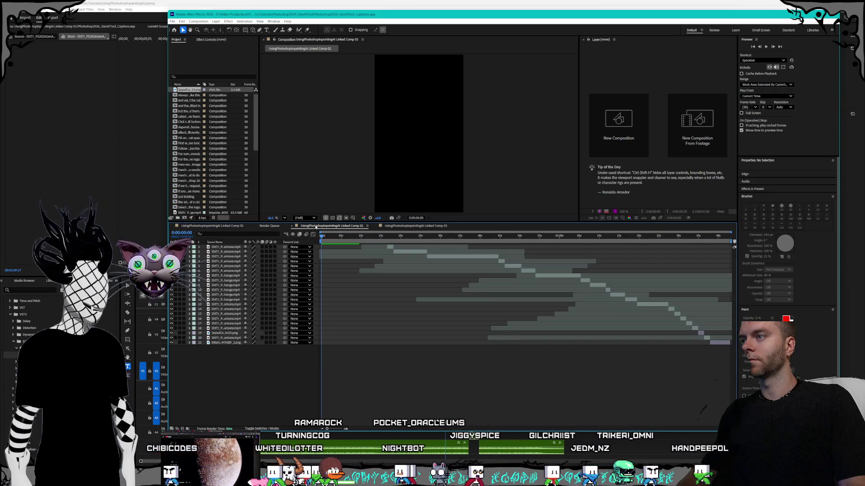
pyautogui.rightClick(316, 227)
pyautogui.click(321, 230)
pyautogui.rightClick(316, 226)
pyautogui.click(320, 230)
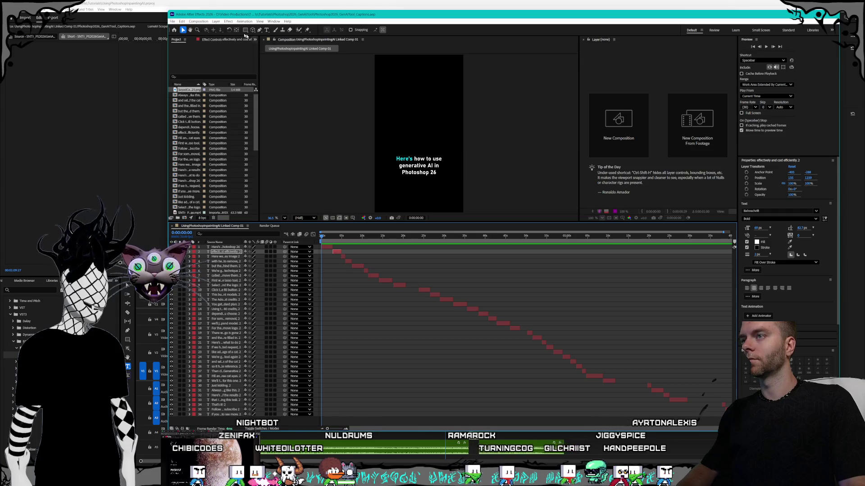
# Exit After Effects and return to Premiere Pro
pyautogui.click(172, 21)
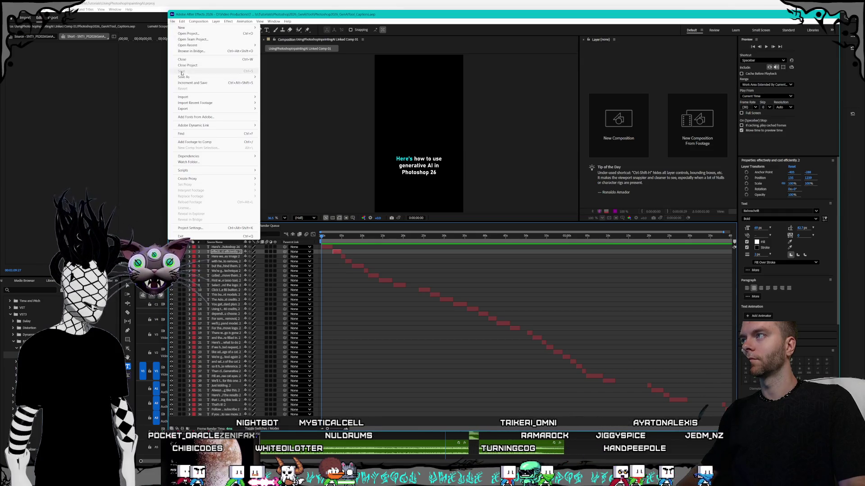
pyautogui.click(420, 21)
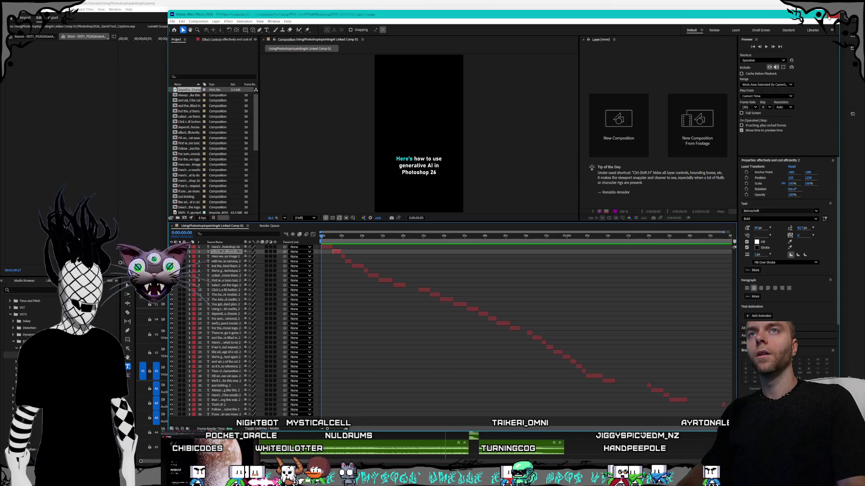
pyautogui.click(829, 15)
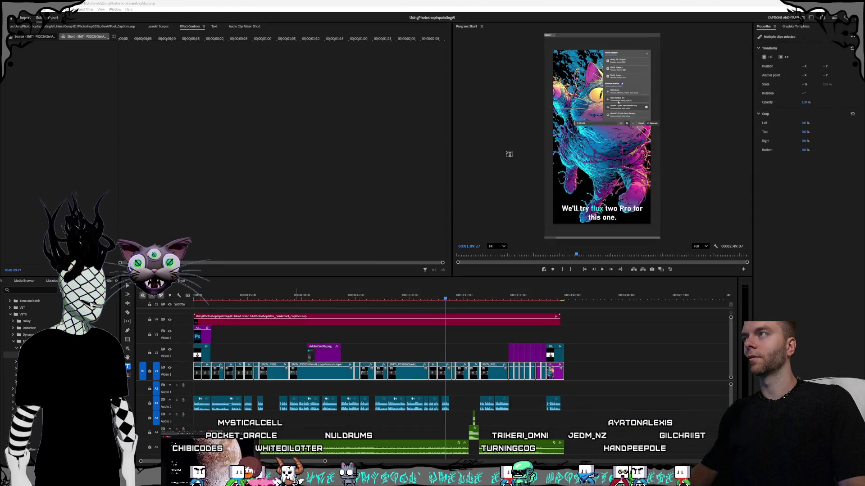
# Select the clips on V1–V3 and choose Replace With After Effects Composition
pyautogui.moveTo(593, 370); pyautogui.dragTo(184, 336)
pyautogui.click(601, 372)
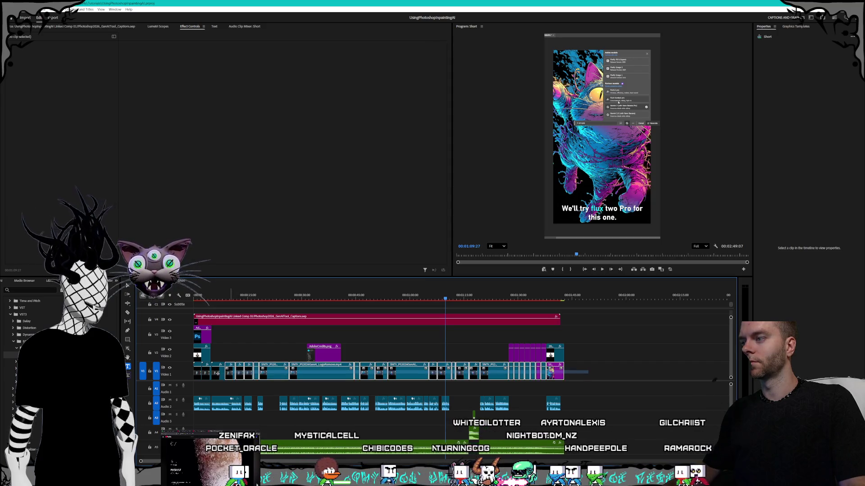
pyautogui.rightClick(315, 364)
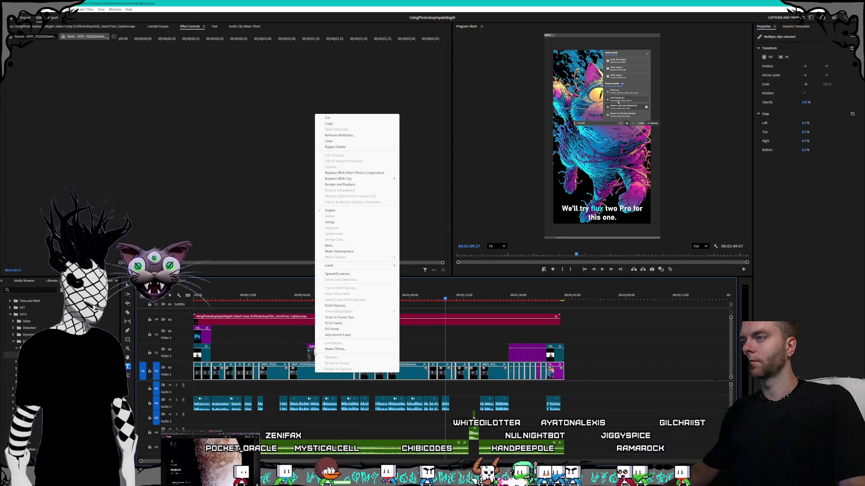
pyautogui.click(382, 174)
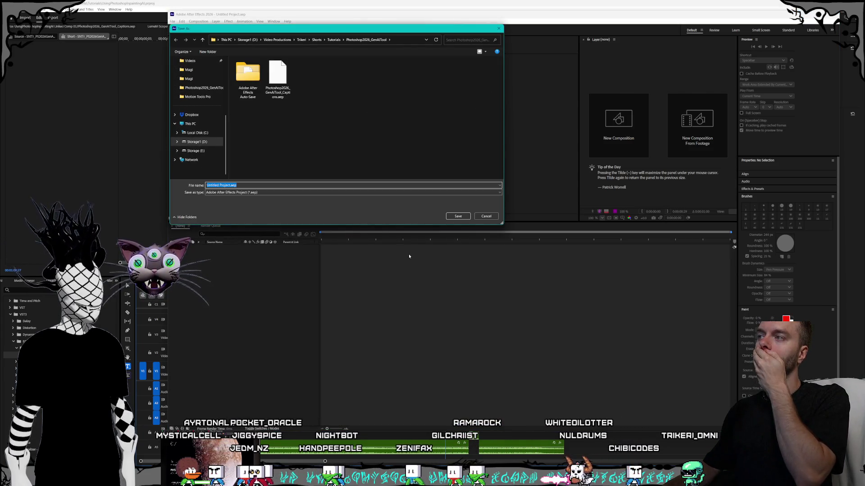
# Cancel the After Effects Save As dialog and dismiss Premiere's generic importer error
pyautogui.click(482, 219)
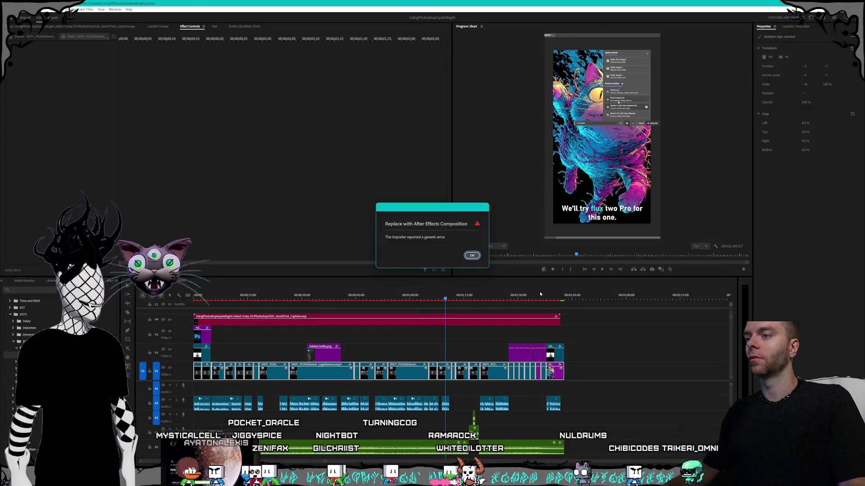
pyautogui.click(471, 256)
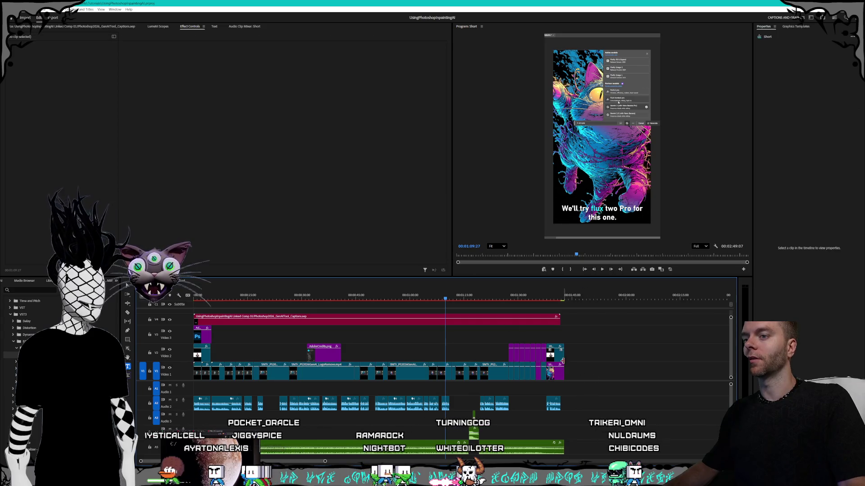
# Select the V1–V3 clips and replace them with a new After Effects composition
pyautogui.moveTo(582, 371); pyautogui.dragTo(201, 338)
pyautogui.rightClick(202, 339)
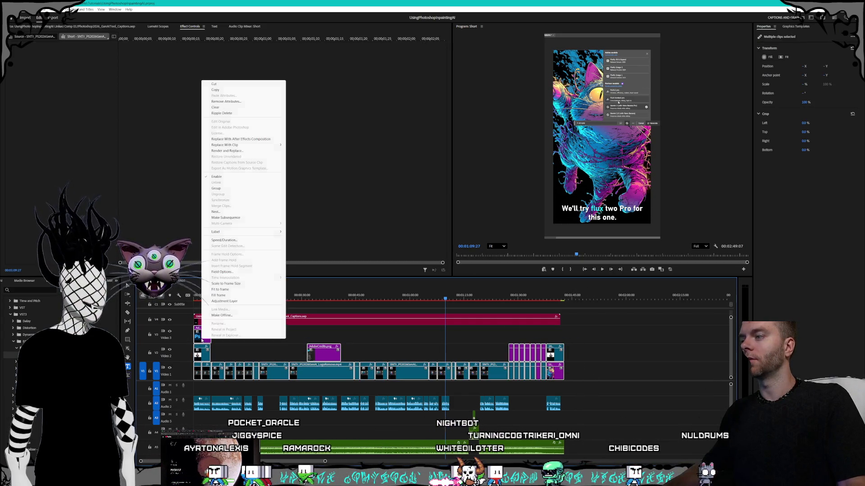
pyautogui.click(257, 140)
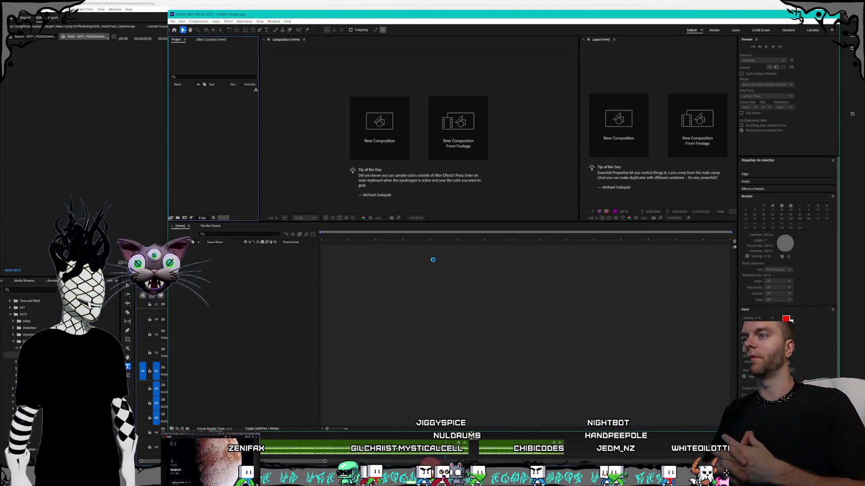
# Name the new project Photoshop2026_GenAITool_.aep by reusing the captions file name without 'Captions'
pyautogui.hotkey('ctrl', 's')
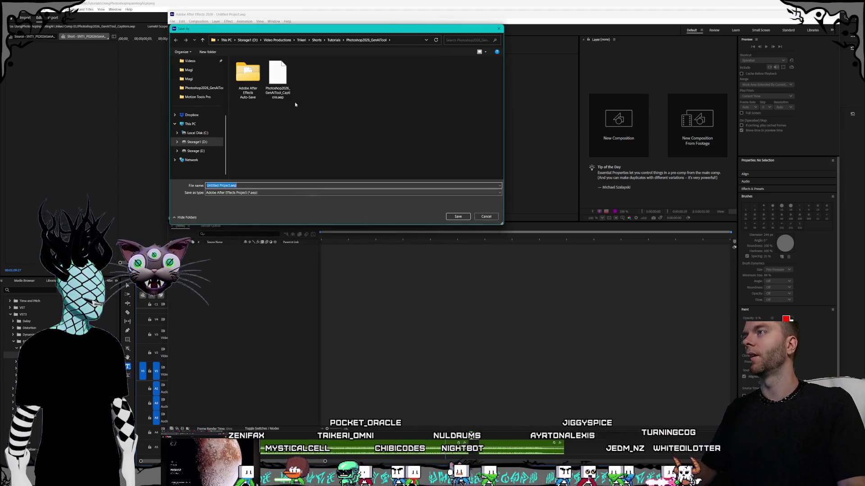
pyautogui.click(279, 87)
pyautogui.doubleClick(249, 186)
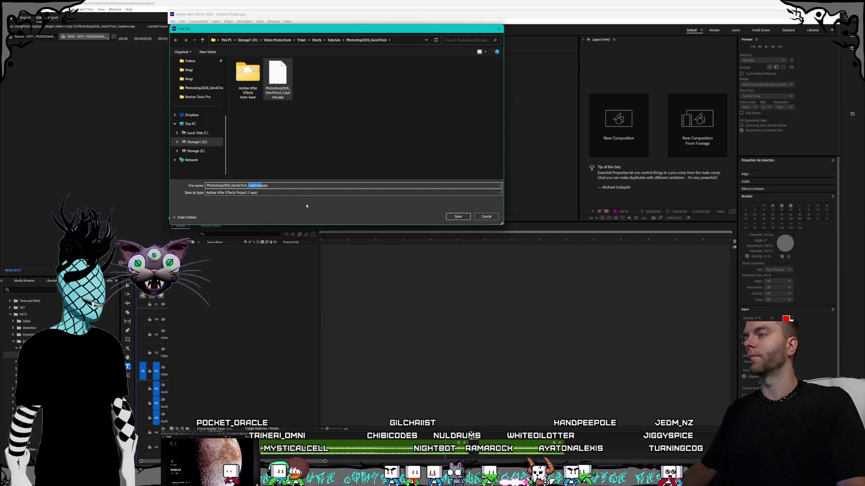
pyautogui.press('BackSpace')
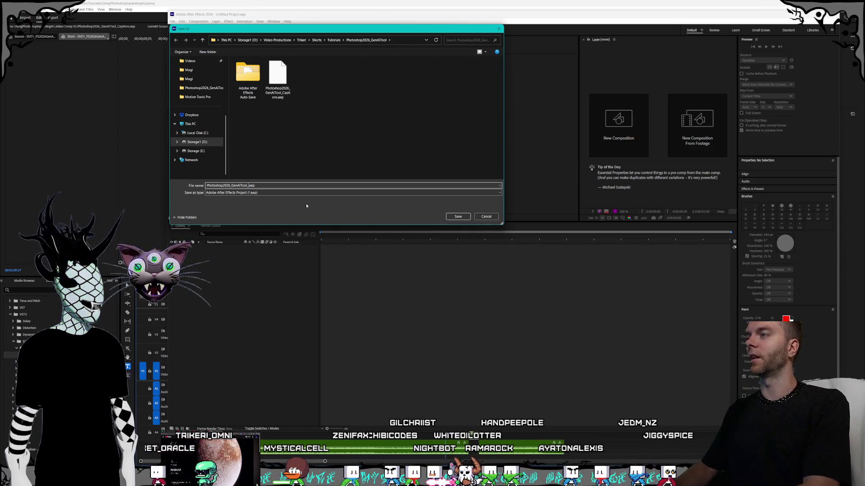
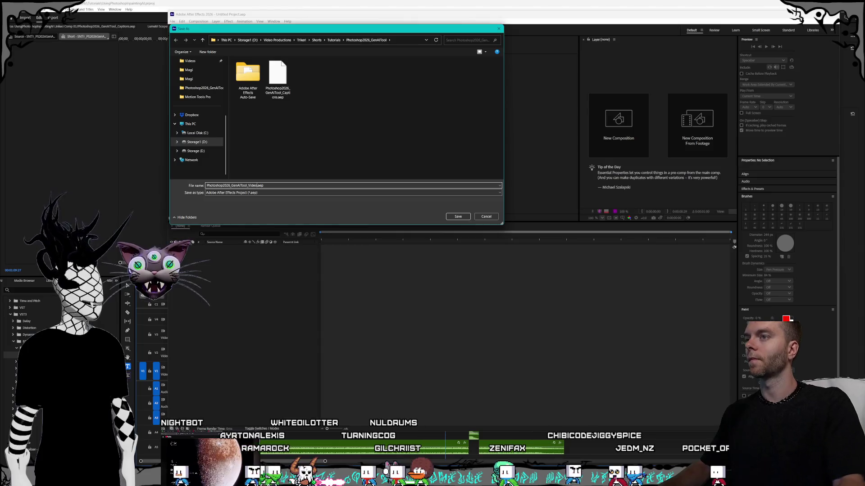
# Save the After Effects project as Photoshop2026_GenAITool_Videos.aep and dismiss Premiere's importer error
pyautogui.write('Videos')
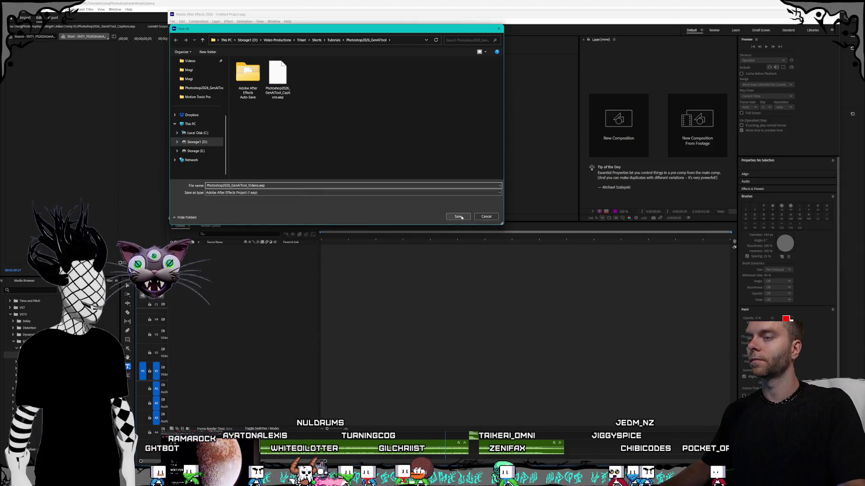
pyautogui.click(459, 216)
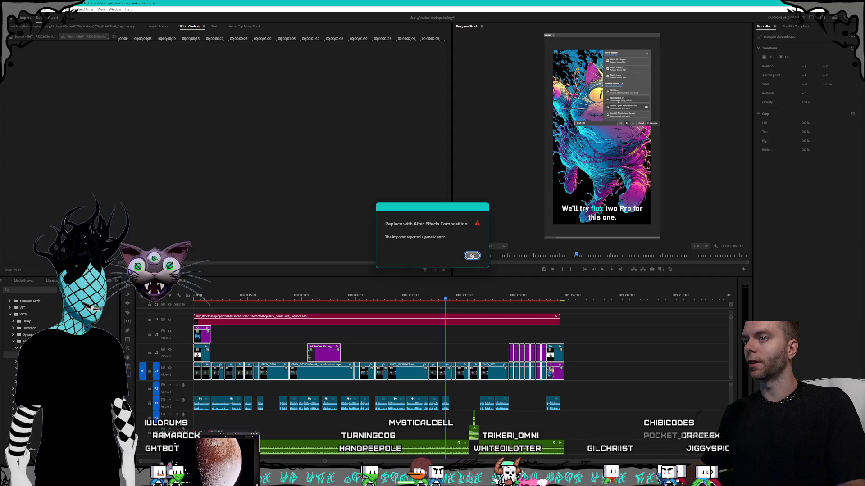
pyautogui.click(472, 255)
pyautogui.click(589, 372)
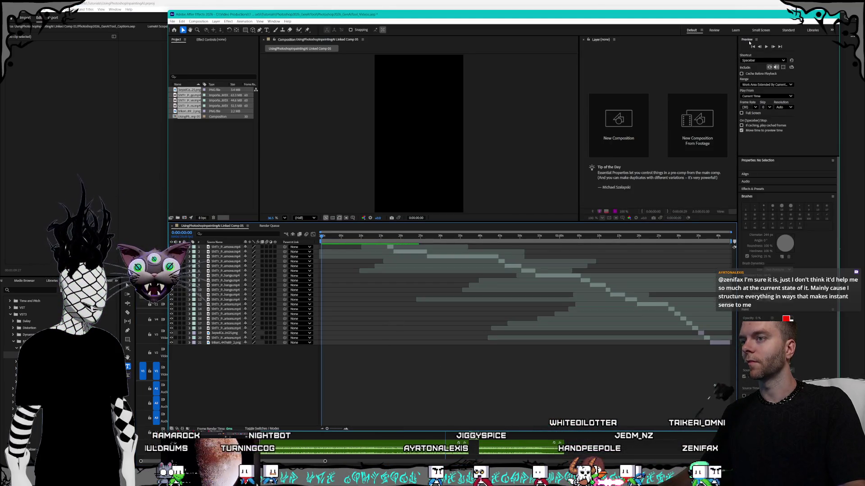
# Quit After Effects without saving and select all clips on Video 1
pyautogui.hotkey('ctrl', 'q')
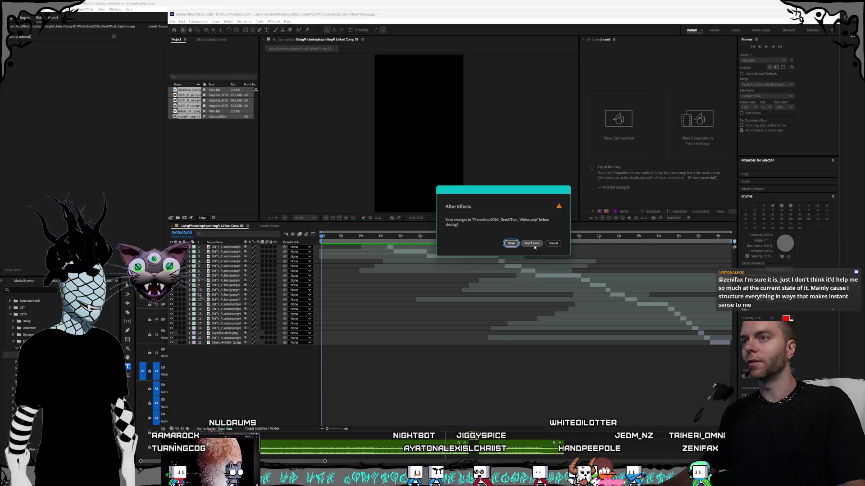
pyautogui.click(534, 245)
pyautogui.moveTo(594, 374); pyautogui.dragTo(198, 377)
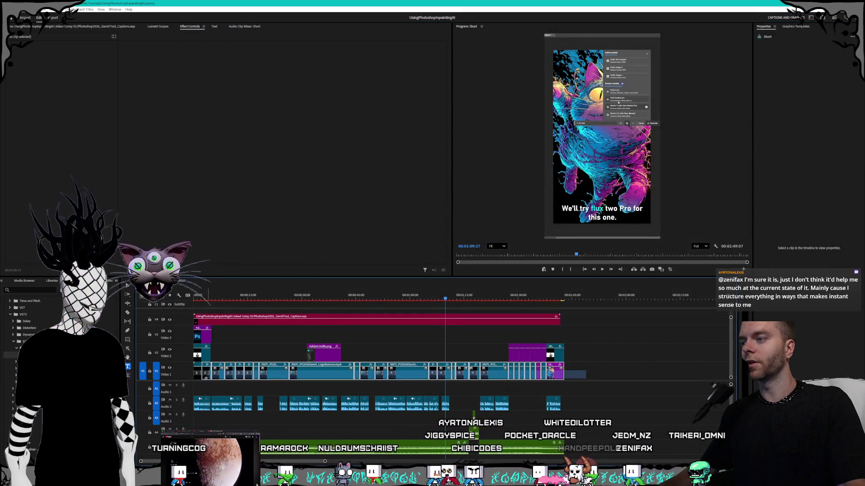
# Replace the selected Video 1 clips with an After Effects composition
pyautogui.rightClick(315, 376)
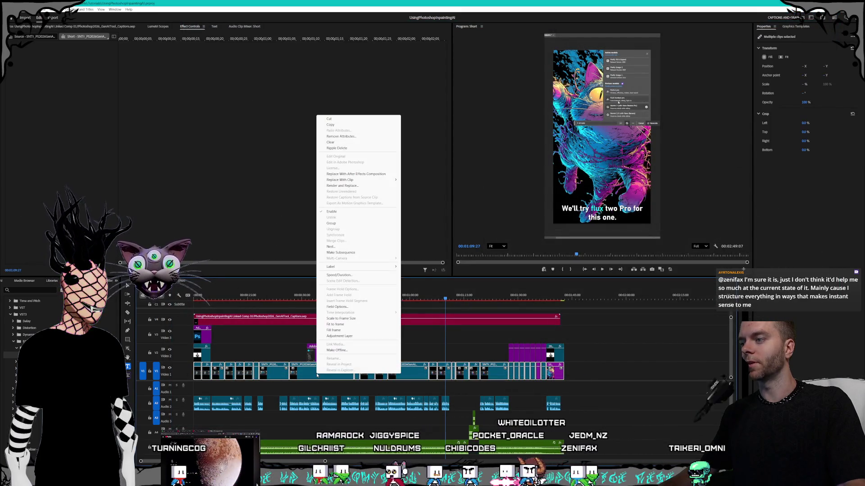
pyautogui.click(359, 176)
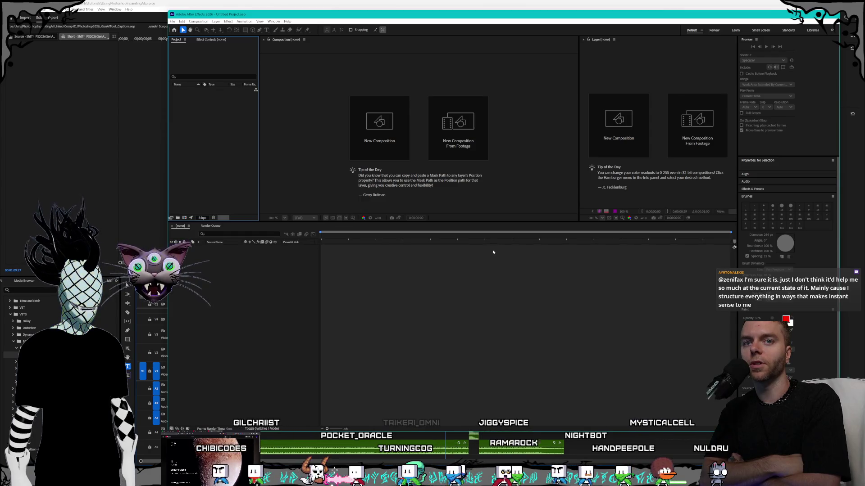
# Save the new After Effects project over the existing Photoshop2026_GenAITool_Videos.aep file
pyautogui.hotkey('ctrl', 's')
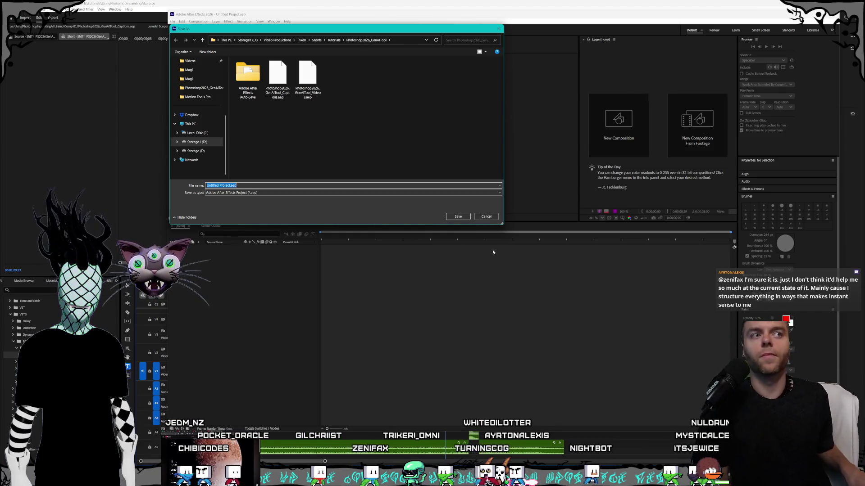
pyautogui.click(307, 79)
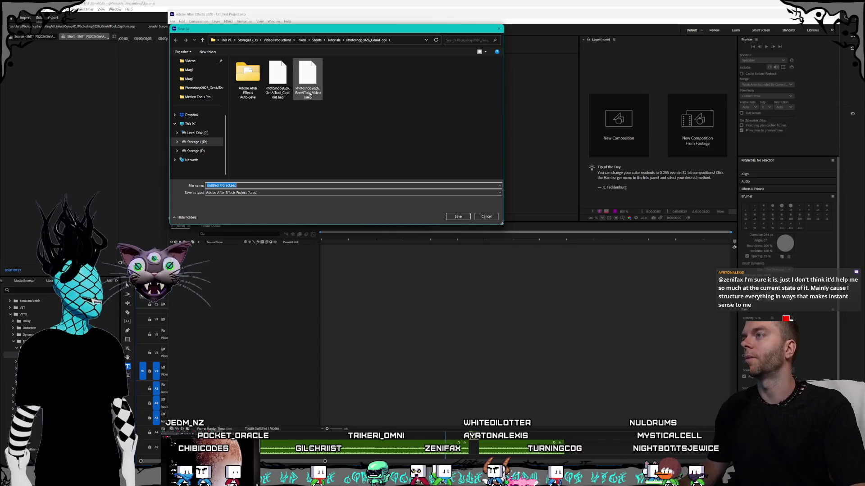
pyautogui.click(457, 217)
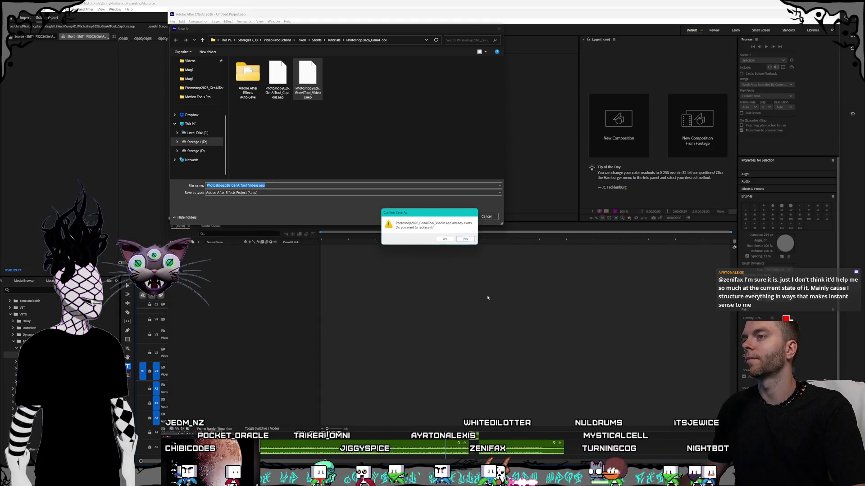
pyautogui.click(446, 239)
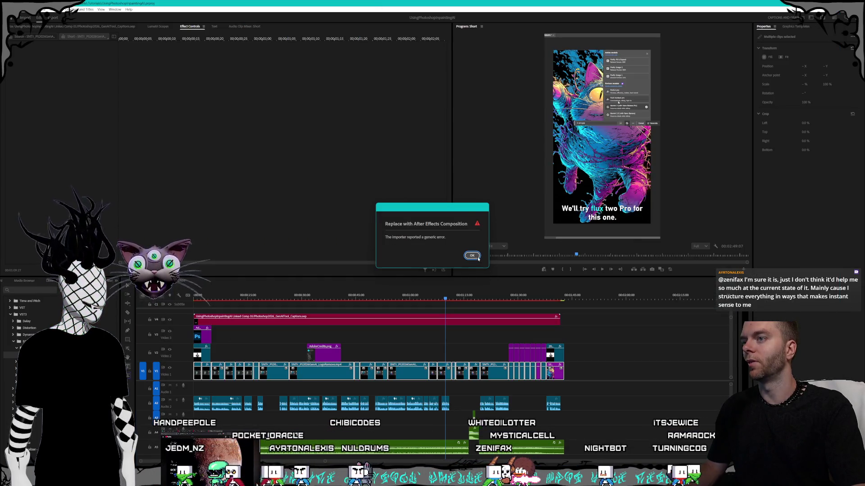
# Dismiss the importer error, deselect the Video 1 clips, and switch to After Effects' linked comp
pyautogui.click(472, 255)
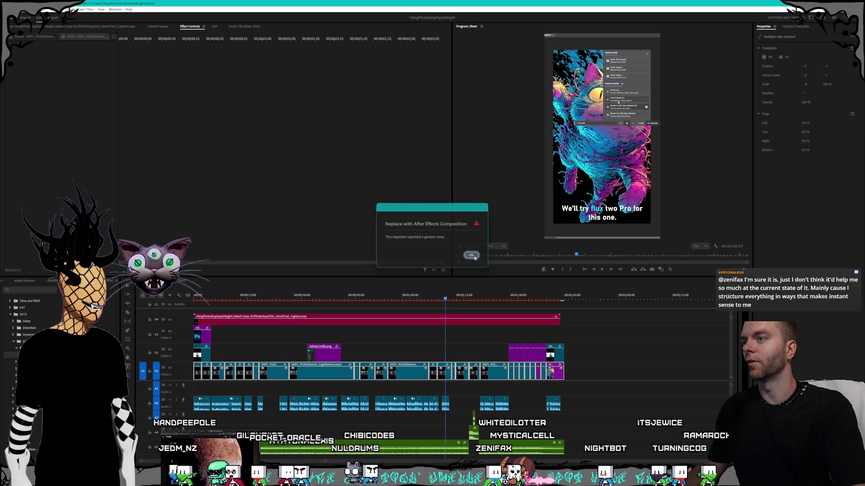
pyautogui.click(582, 369)
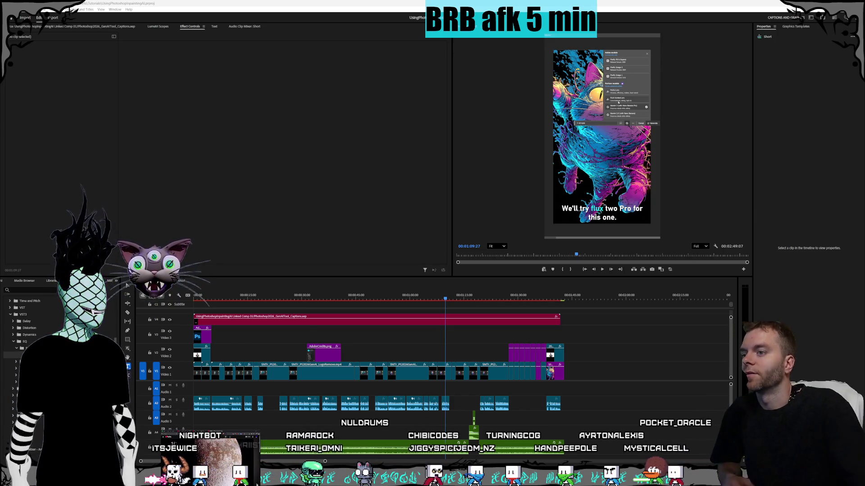
pyautogui.hotkey('alt', 'Tab')
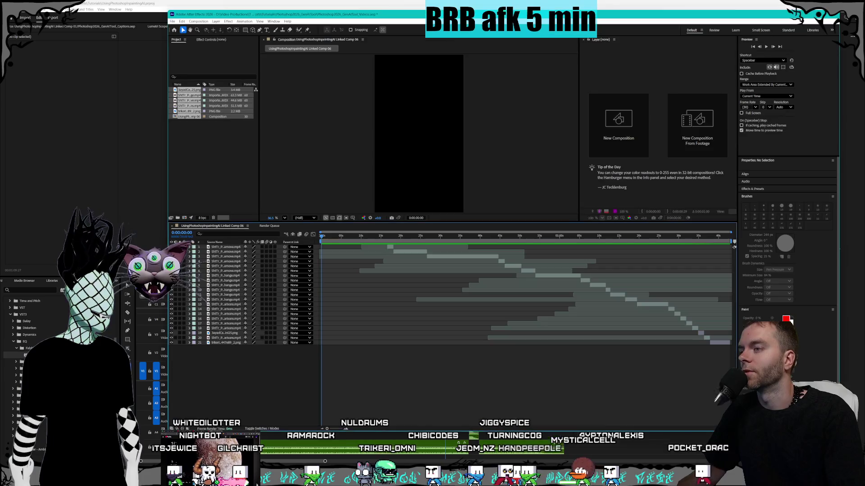
# Back in Premiere Pro, browse the Window menu's Projects, Source Monitor, Timelines and Frame.io submenus
pyautogui.hotkey('alt', 'Tab')
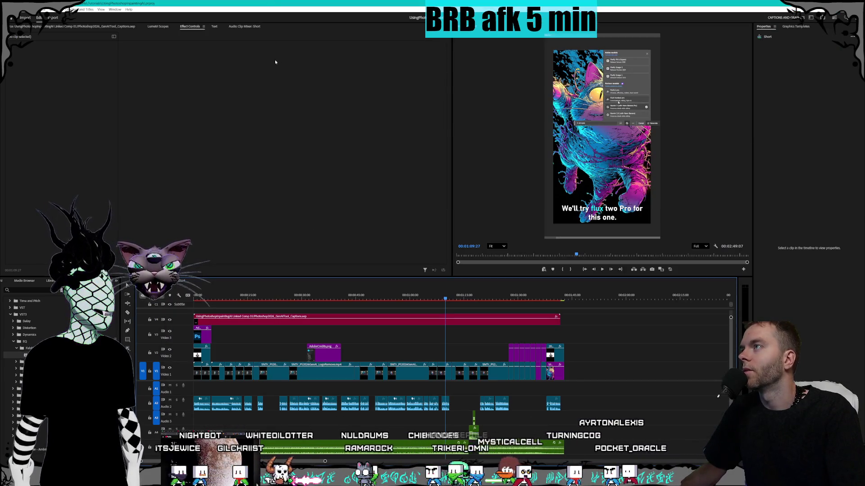
pyautogui.click(115, 9)
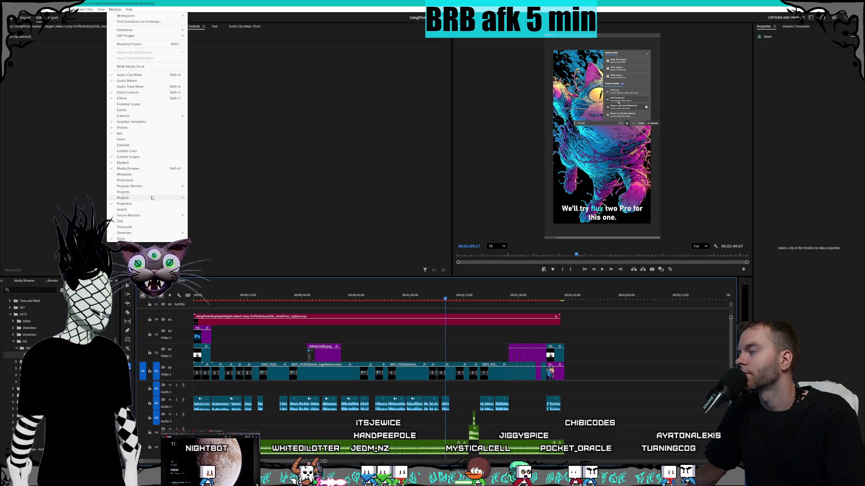
pyautogui.moveTo(151, 197)
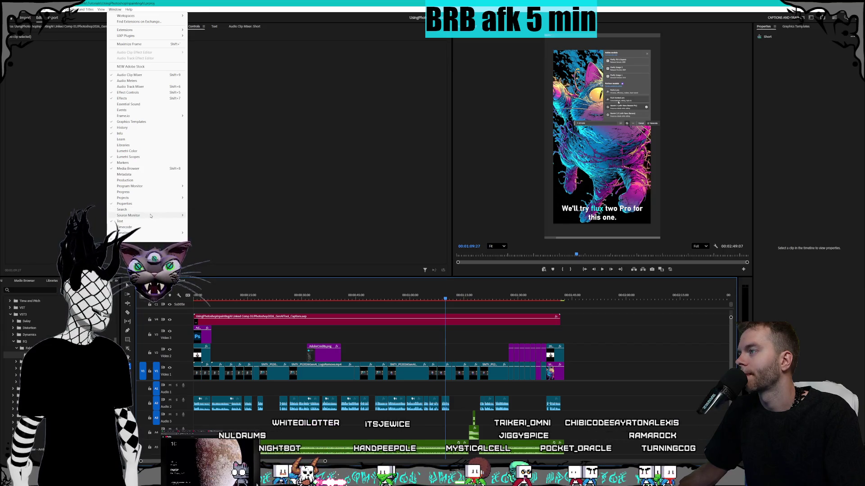
pyautogui.moveTo(150, 215)
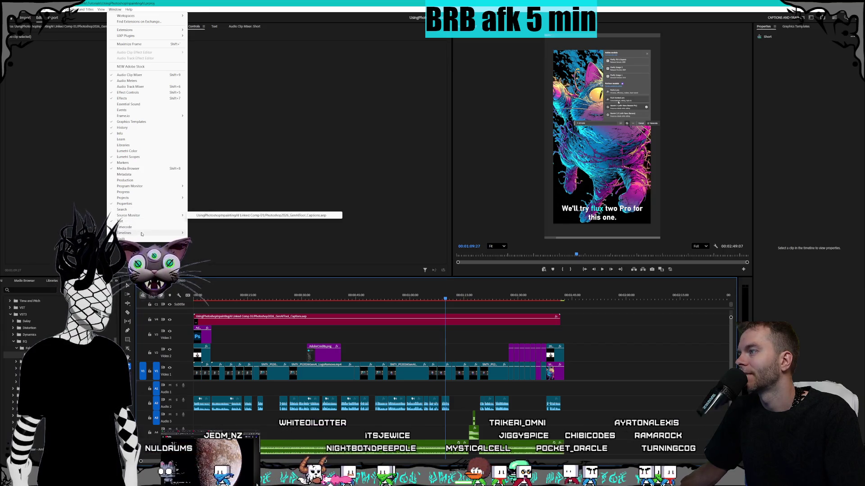
pyautogui.moveTo(140, 235)
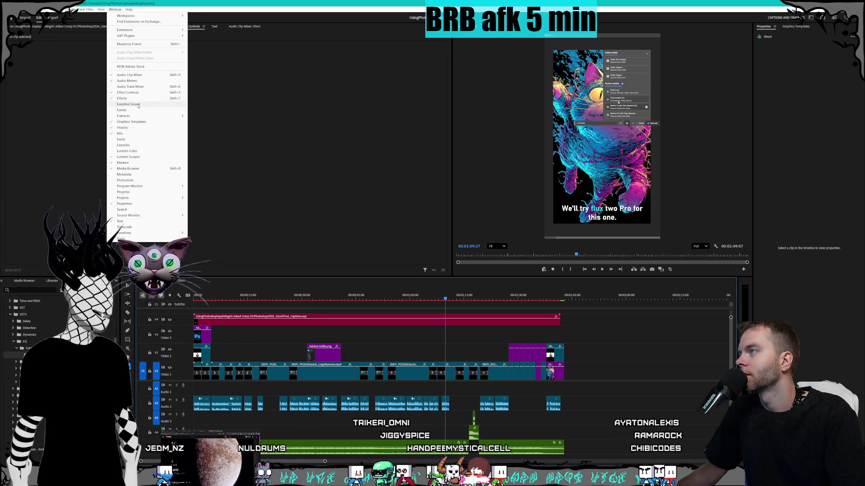
pyautogui.moveTo(136, 116)
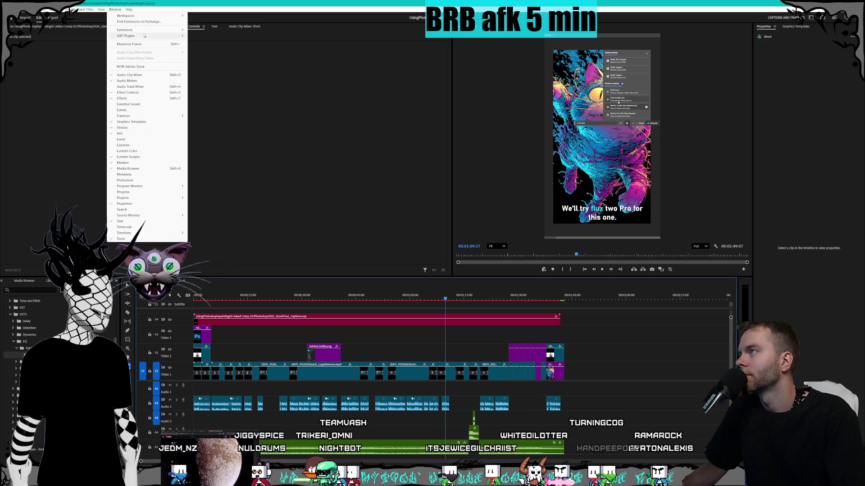
# Browse Window > Workspaces, View, Sequence and Edit > Preferences menus, then close them unchosen
pyautogui.moveTo(145, 30)
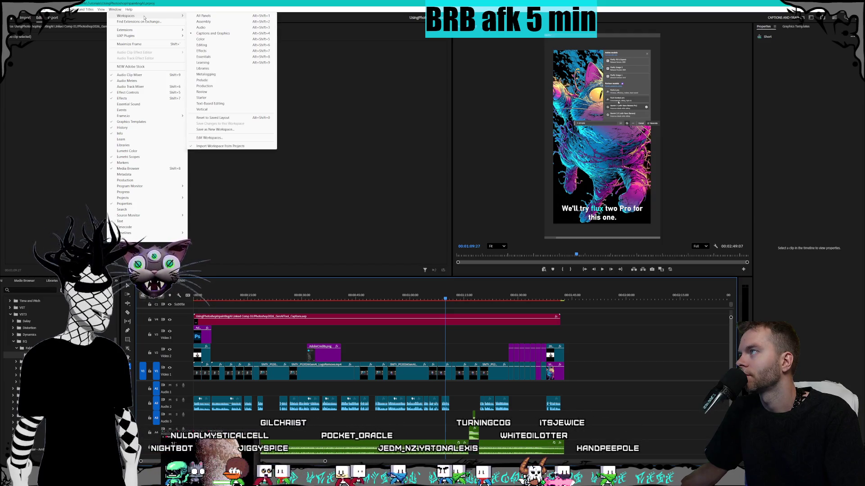
pyautogui.moveTo(102, 10)
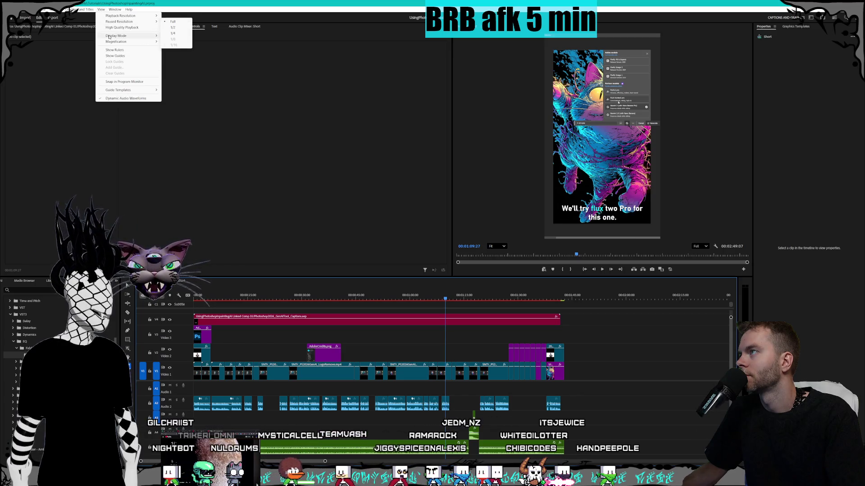
pyautogui.moveTo(109, 37)
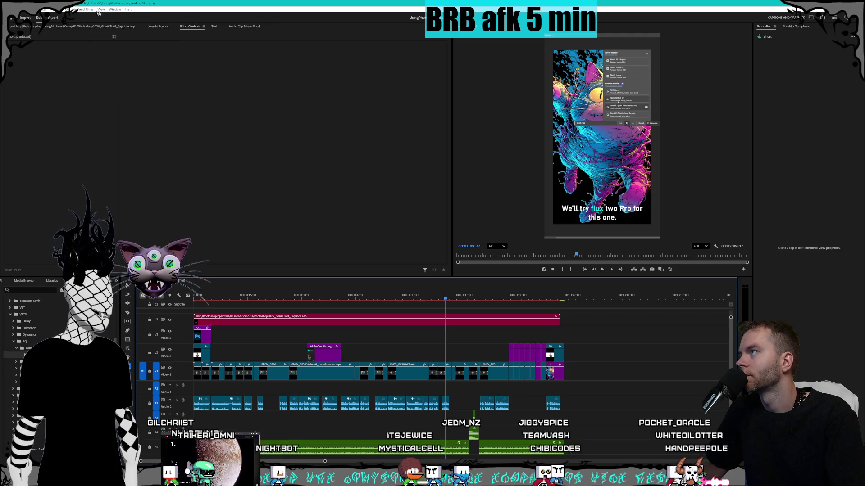
pyautogui.moveTo(49, 10)
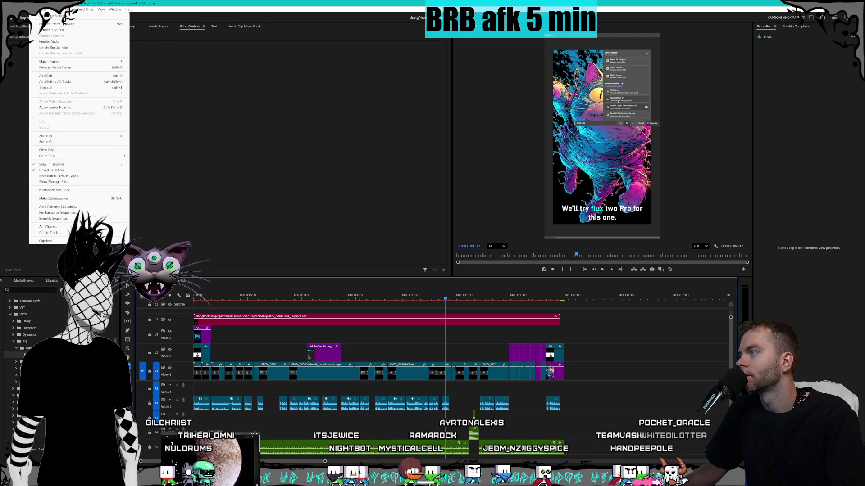
pyautogui.moveTo(22, 9)
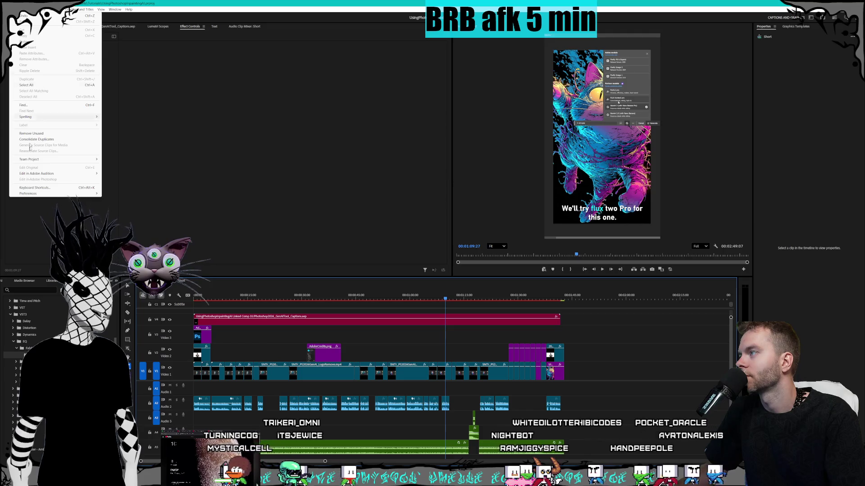
pyautogui.moveTo(35, 193)
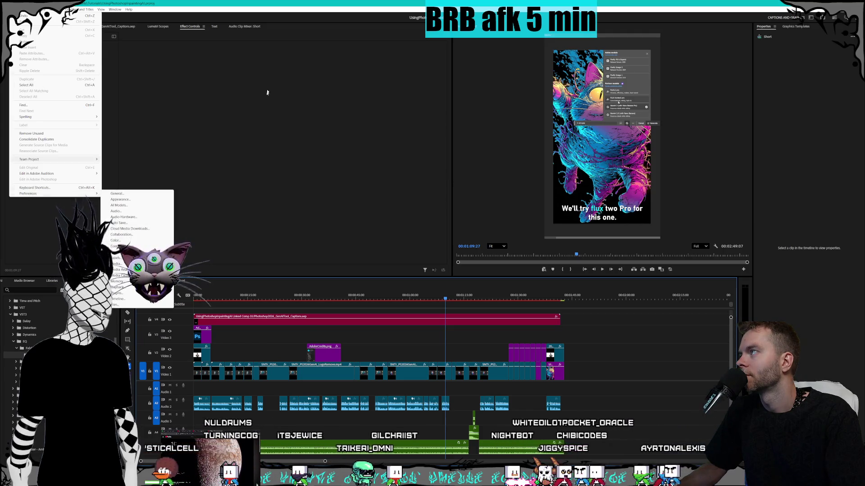
pyautogui.click(312, 8)
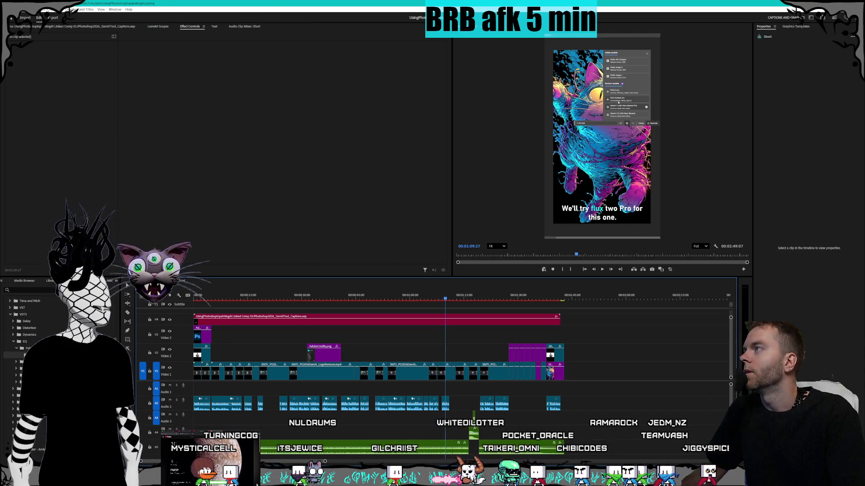
# Save the project and hide the caption track from the preview
pyautogui.click(7, 9)
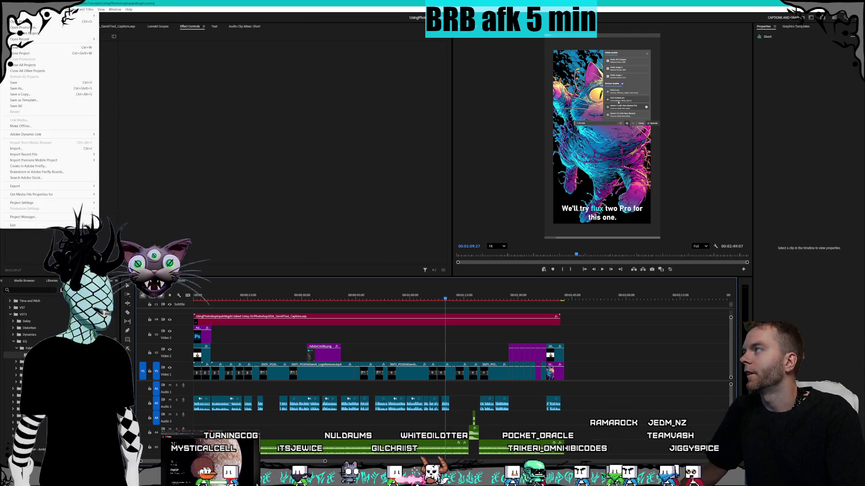
pyautogui.click(13, 83)
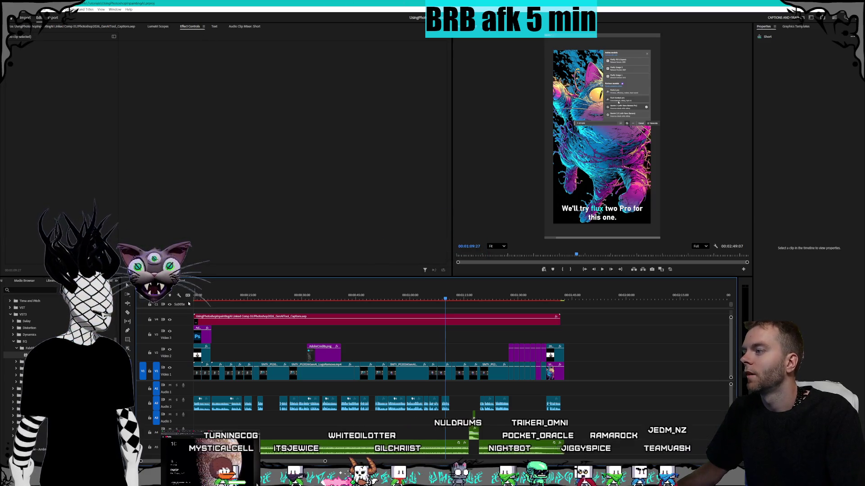
pyautogui.click(170, 320)
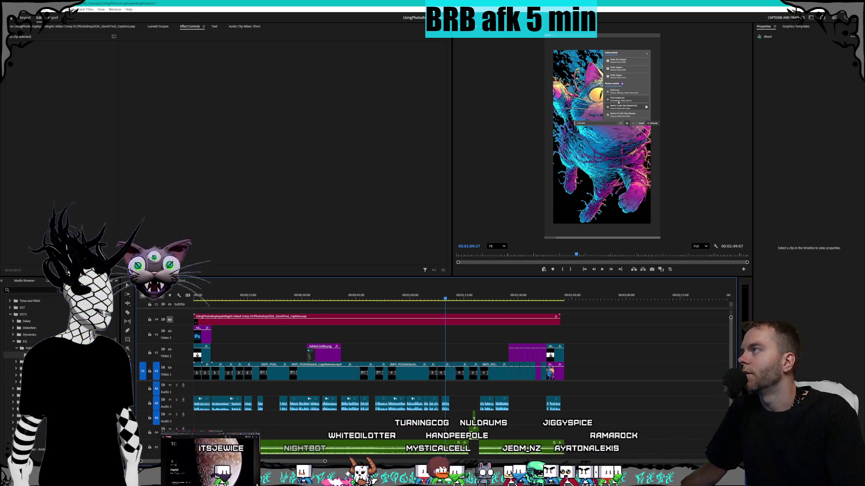
# Open the media export settings for the Short sequence via File > Export > Media
pyautogui.click(13, 18)
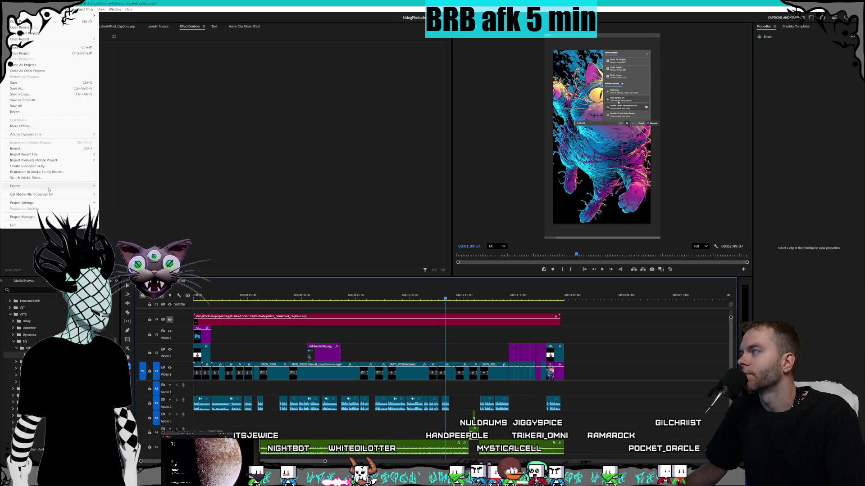
pyautogui.moveTo(48, 189)
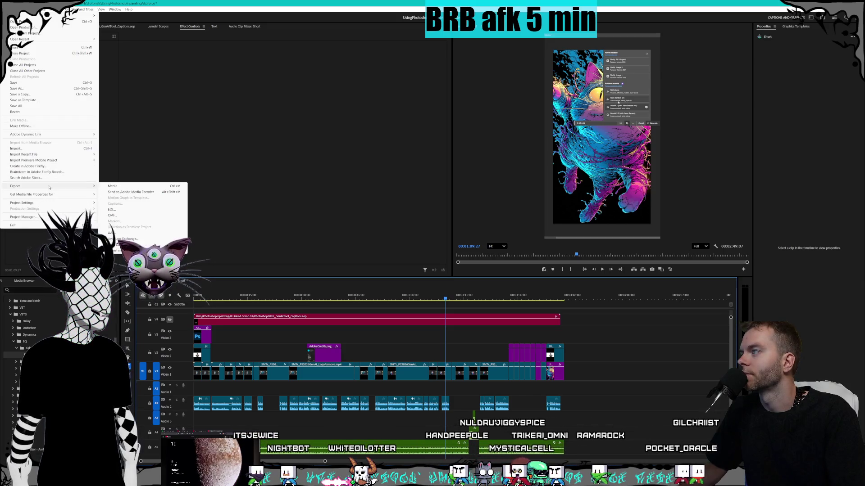
pyautogui.click(140, 188)
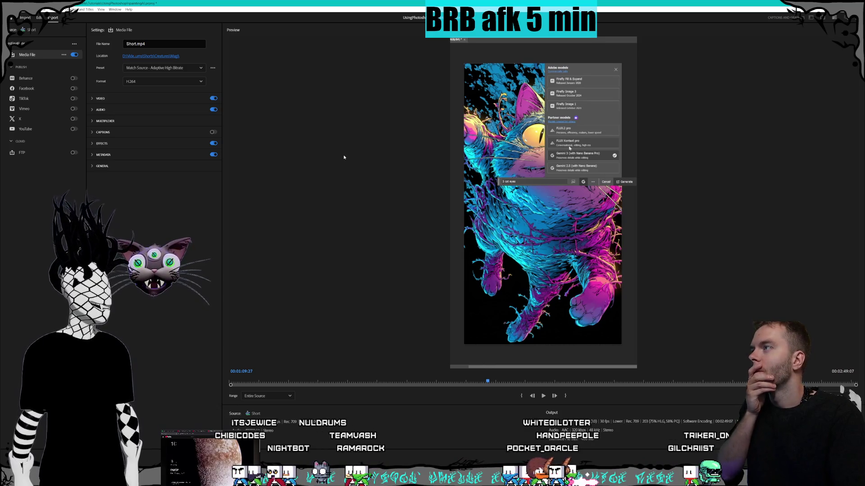
# Switch off audio for the Short.mp4 H.264 export, then return to the editing view
pyautogui.click(92, 99)
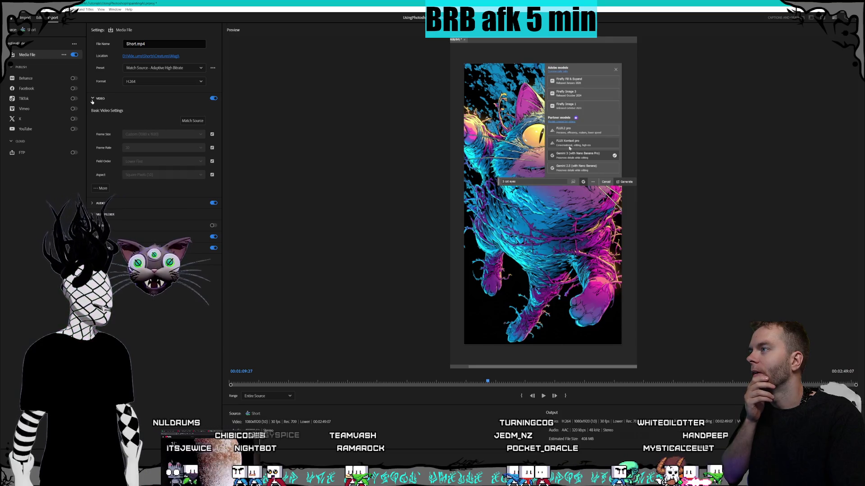
pyautogui.click(92, 100)
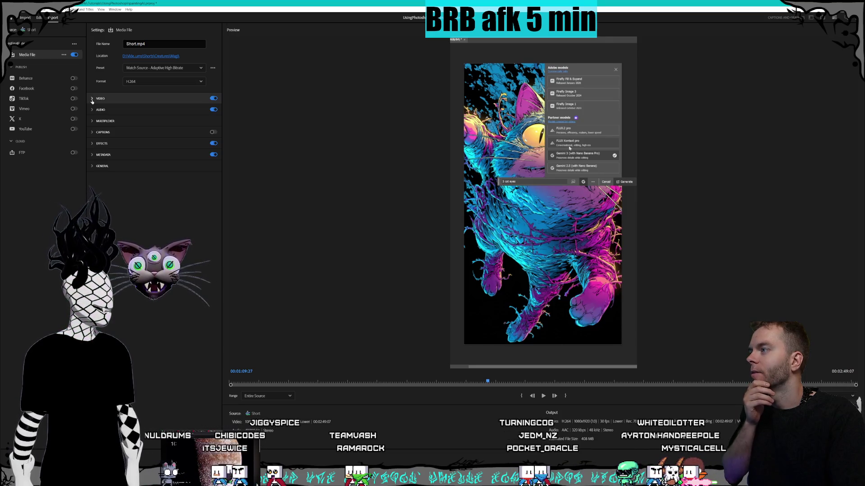
pyautogui.click(213, 111)
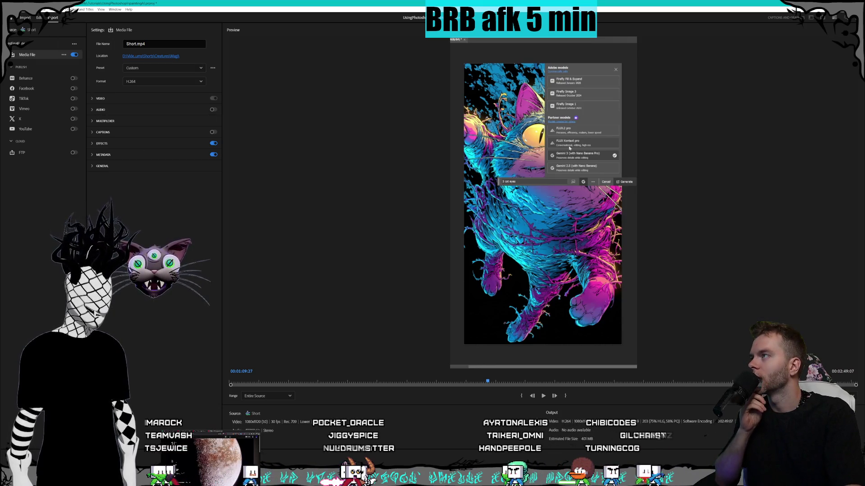
pyautogui.click(40, 18)
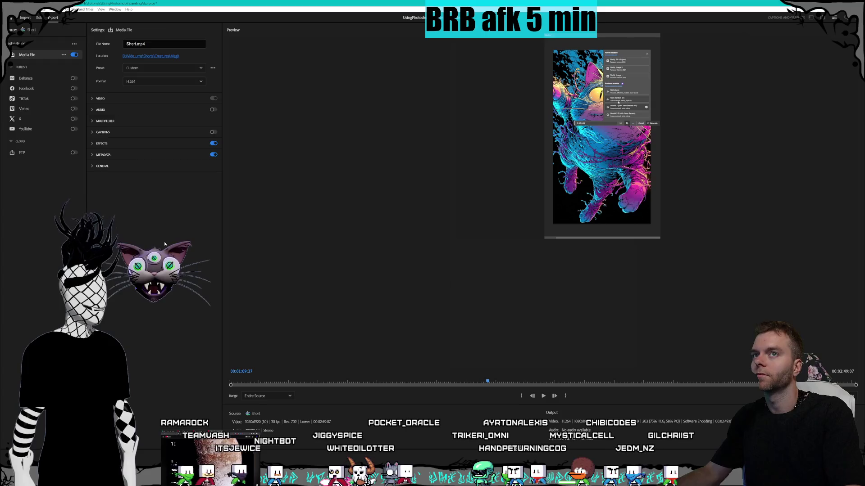
# Select the FireflyFillAndExpand.png clip at 01:27:24 and search the effects for 'glow'
pyautogui.click(510, 298)
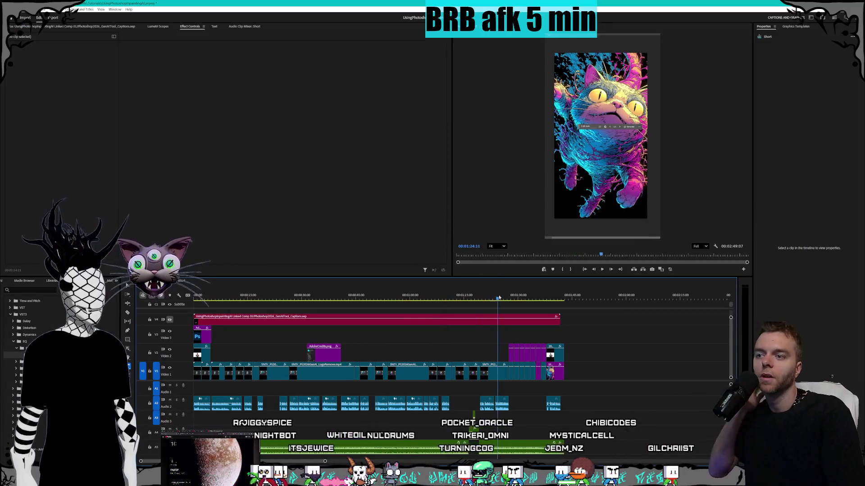
pyautogui.click(511, 353)
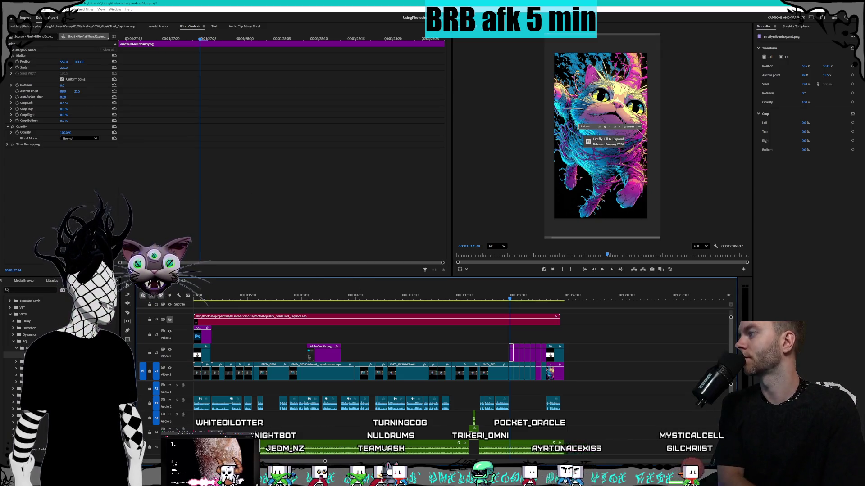
pyautogui.click(27, 290)
pyautogui.write('glow')
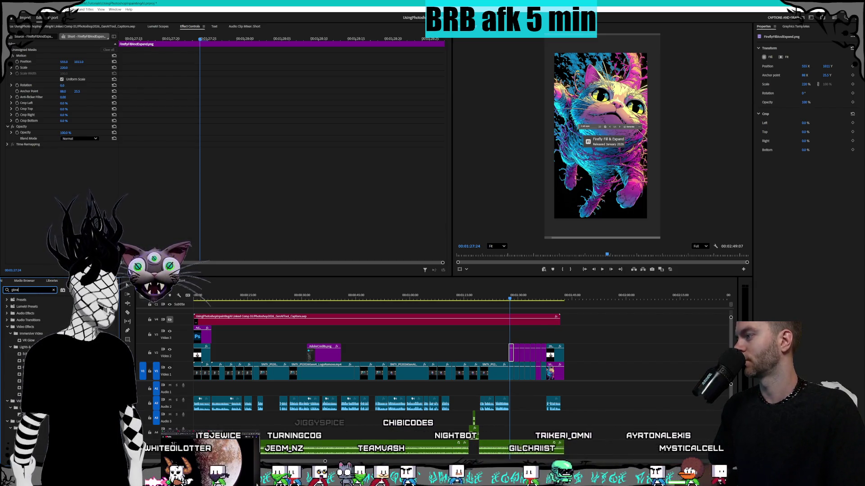
# Apply Edge Glow to the FireflyFillAndExpand.png clip and set its Size to 15
pyautogui.click(18, 361)
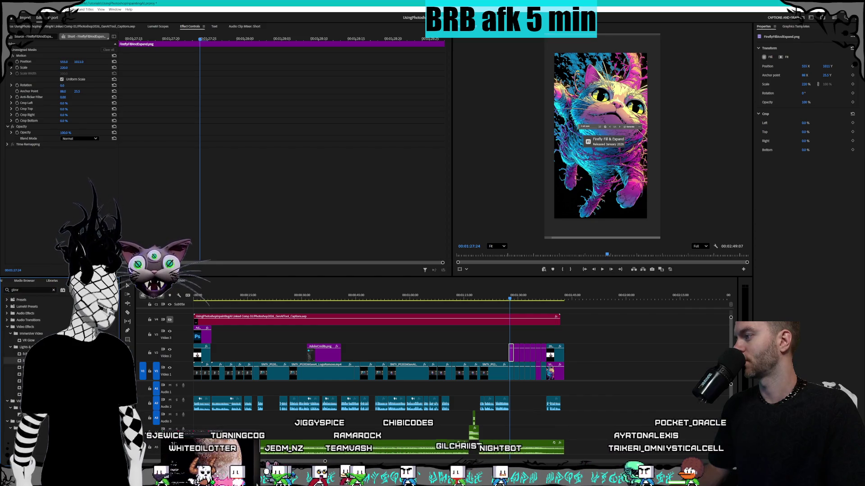
pyautogui.moveTo(516, 352); pyautogui.dragTo(512, 353)
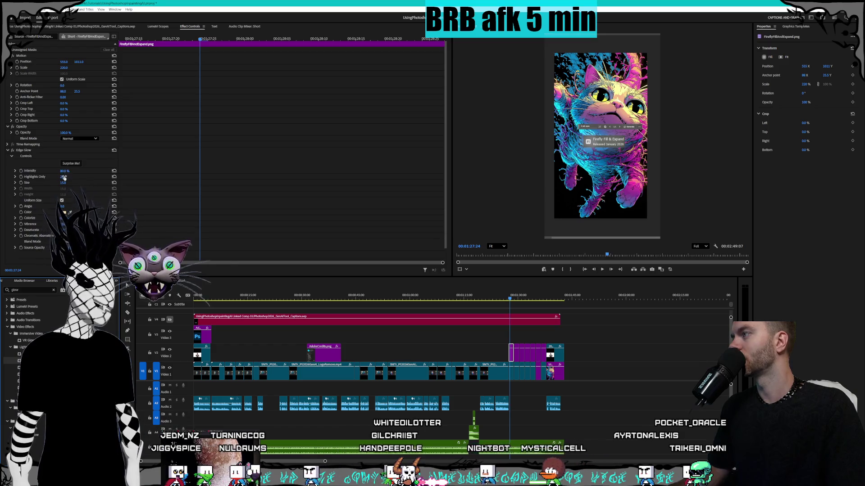
pyautogui.moveTo(64, 183)
pyautogui.mouseDown()
pyautogui.moveTo(41, 182)
pyautogui.moveTo(68, 182)
pyautogui.moveTo(59, 183)
pyautogui.mouseUp()
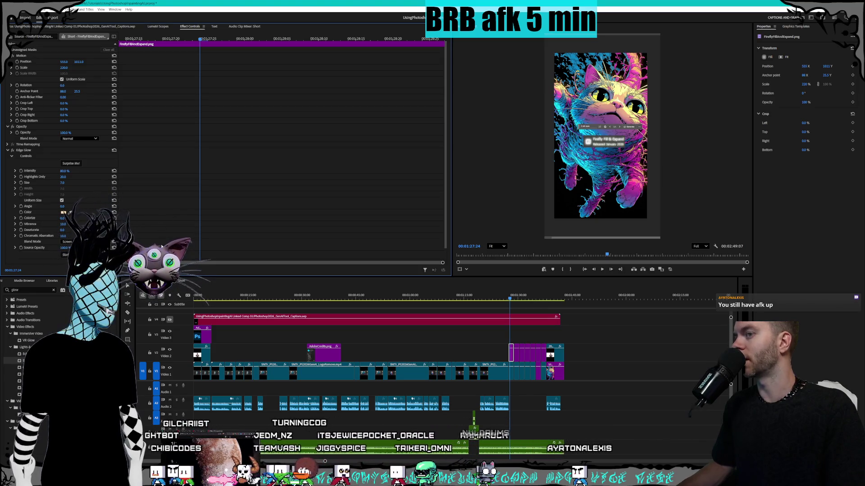
pyautogui.moveTo(63, 183); pyautogui.dragTo(76, 182)
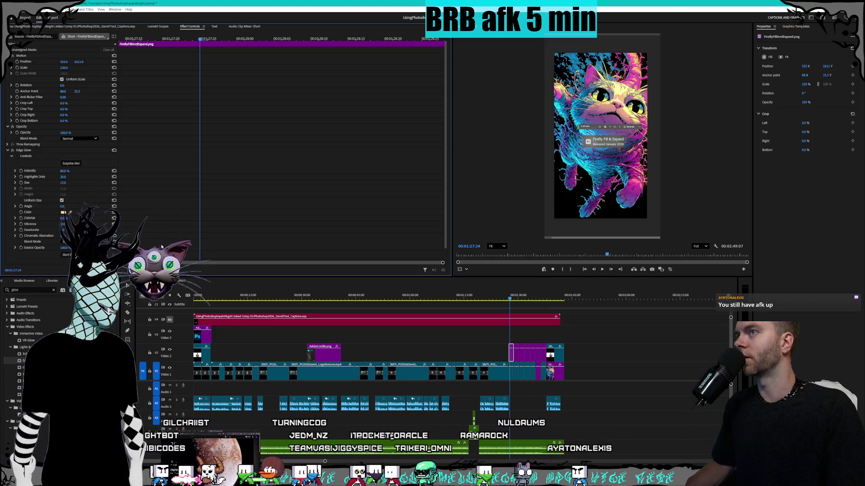
pyautogui.click(37, 154)
pyautogui.press('Delete')
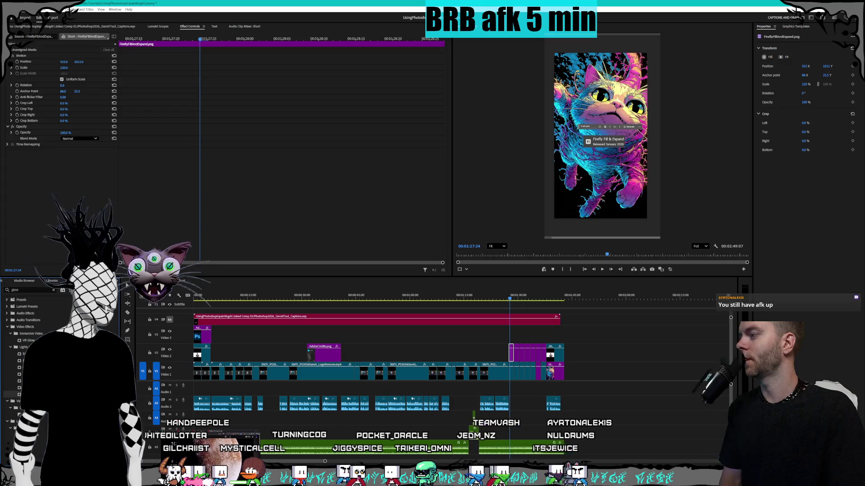
pyautogui.moveTo(27, 394); pyautogui.dragTo(323, 245)
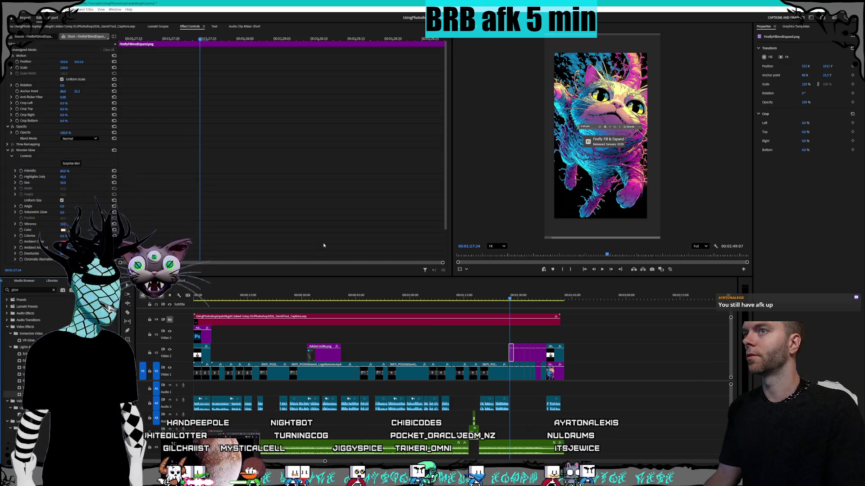
pyautogui.scroll(-1, 72, 176)
pyautogui.click(63, 176)
pyautogui.write('100')
pyautogui.press('Return')
pyautogui.click(63, 177)
pyautogui.write('64')
pyautogui.press('Return')
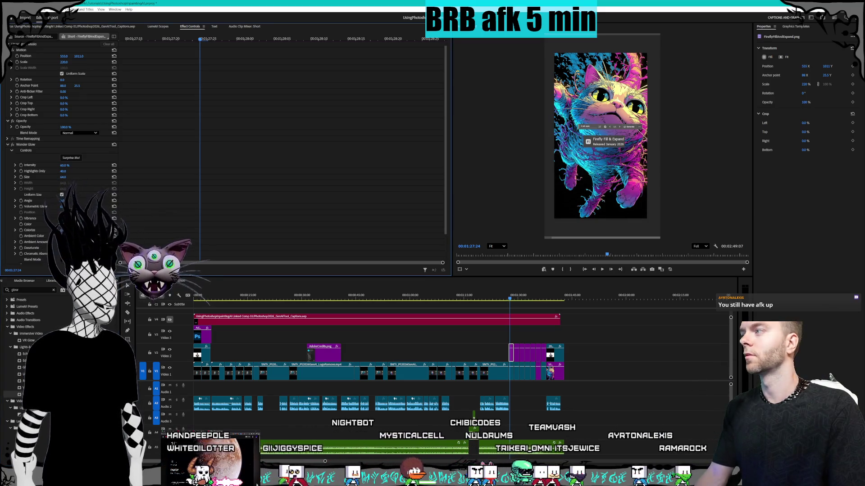
pyautogui.click(63, 177)
pyautogui.write('24')
pyautogui.press('Return')
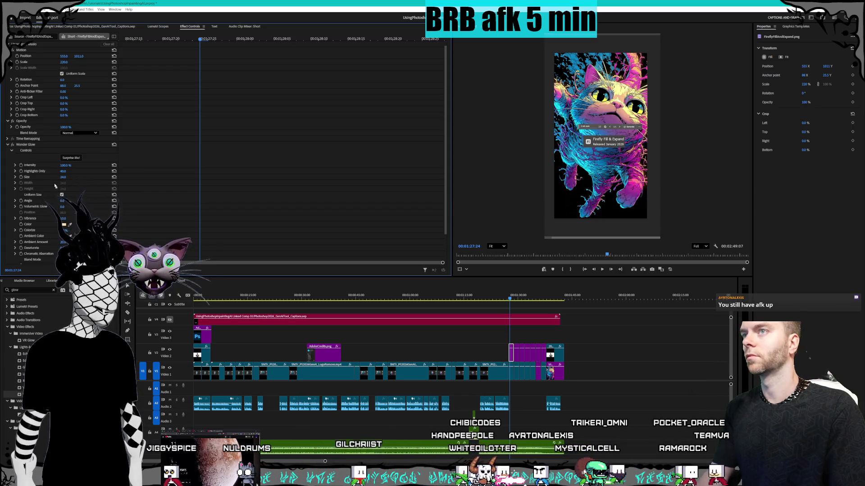
pyautogui.press('Delete')
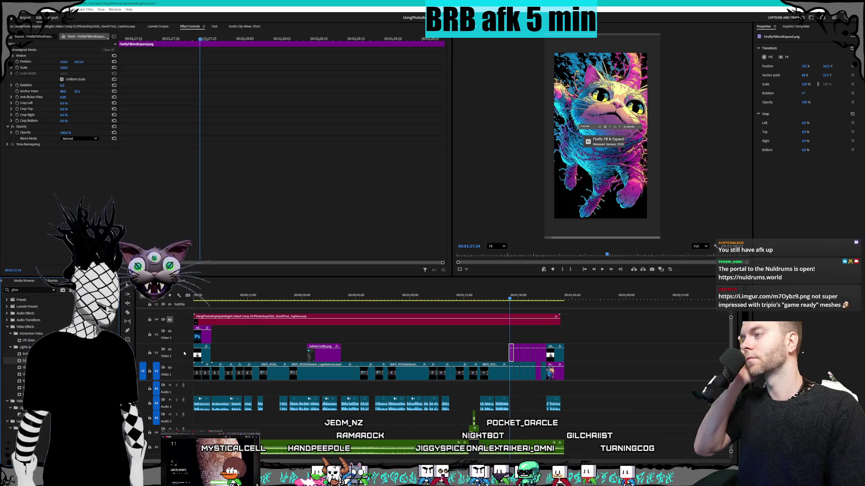
# Select the opening Video 2 clip in the Short sequence and advance to about 00:00:00:28
pyautogui.click(201, 356)
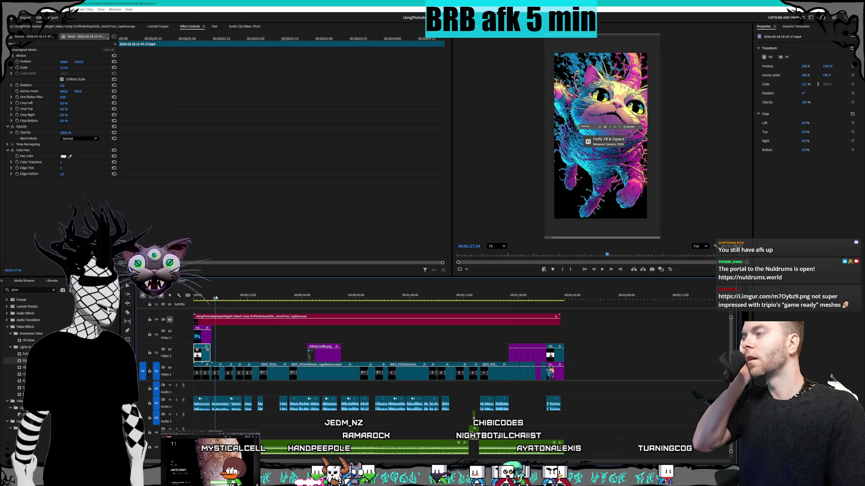
pyautogui.click(197, 296)
pyautogui.moveTo(197, 296); pyautogui.dragTo(198, 297)
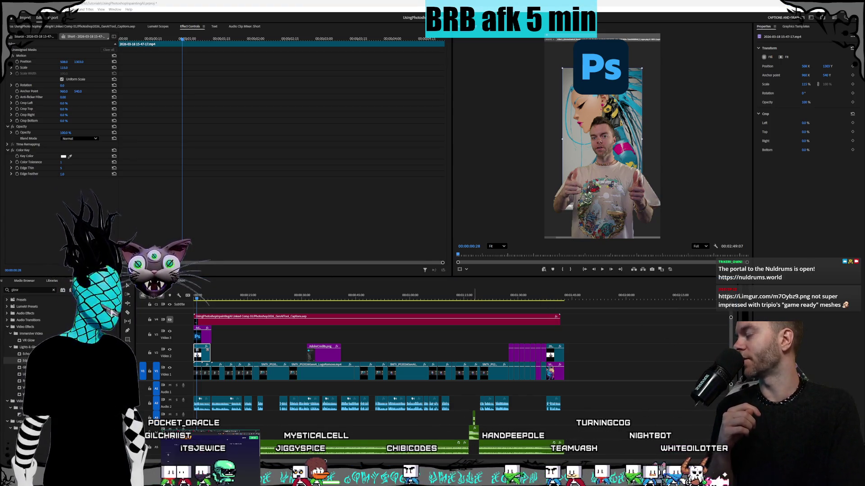
# Bring the Imgur window over the editor and enlarge the hooded character's wireframe-and-textured image
pyautogui.moveTo(0, 72); pyautogui.dragTo(729, 72)
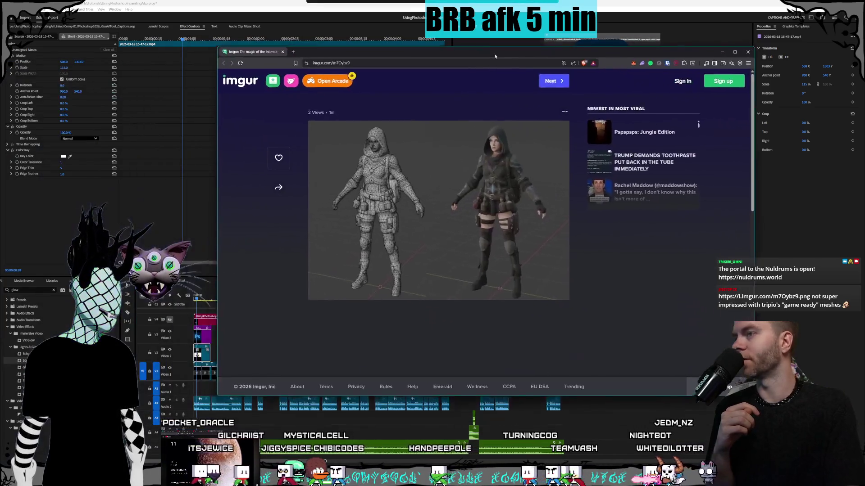
pyautogui.moveTo(391, 80)
pyautogui.mouseDown()
pyautogui.moveTo(282, 87)
pyautogui.moveTo(137, 21)
pyautogui.mouseUp()
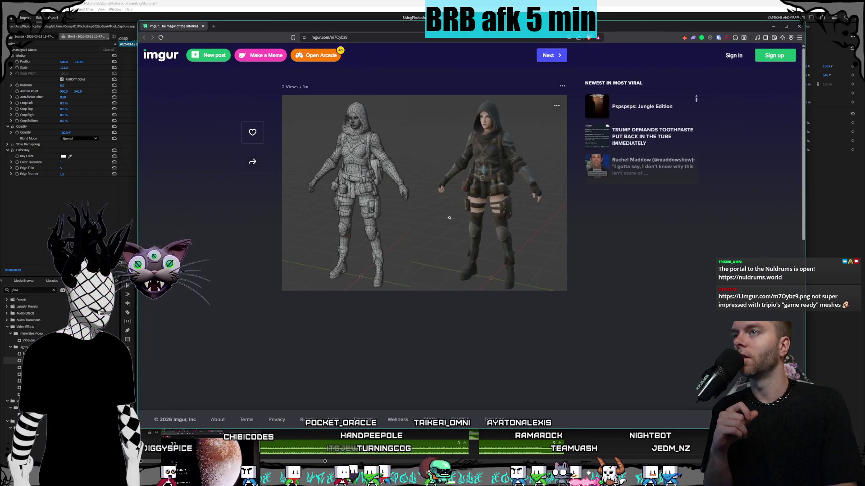
pyautogui.click(384, 224)
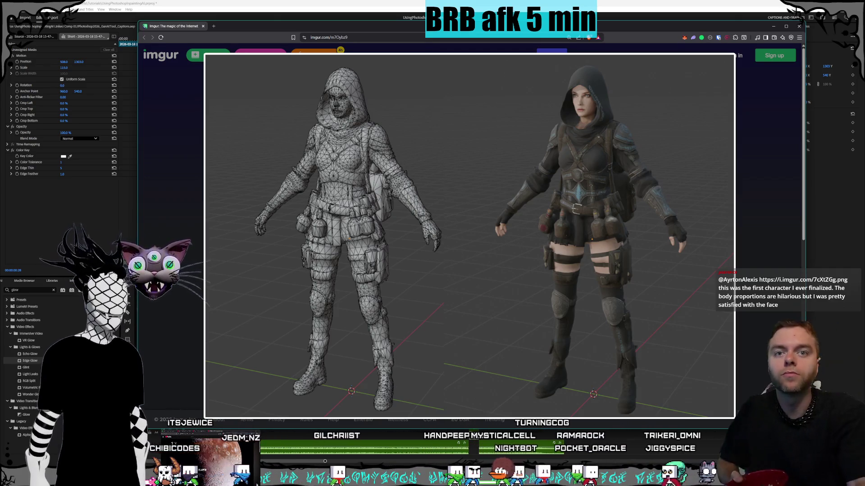
# Load the copied imgur.com link in a new tab and enlarge the wireframe character model sheet
pyautogui.hotkey('ctrl', 't')
pyautogui.hotkey('ctrl', 'v')
pyautogui.press('Return')
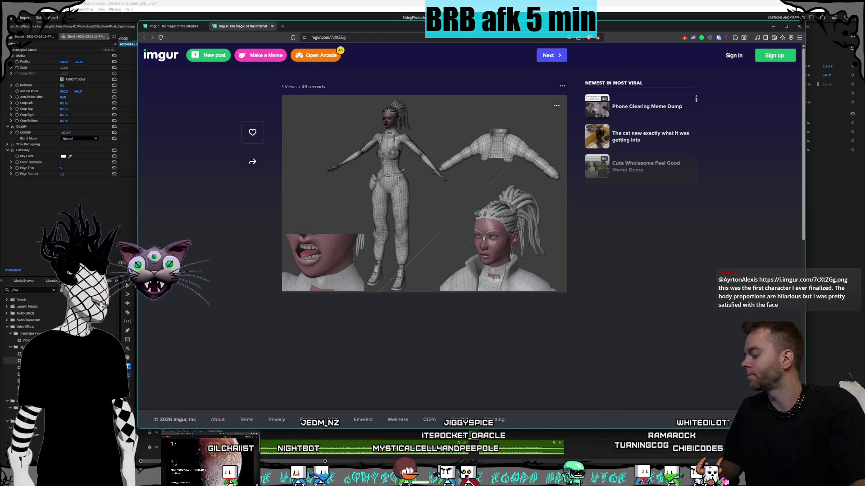
pyautogui.click(484, 239)
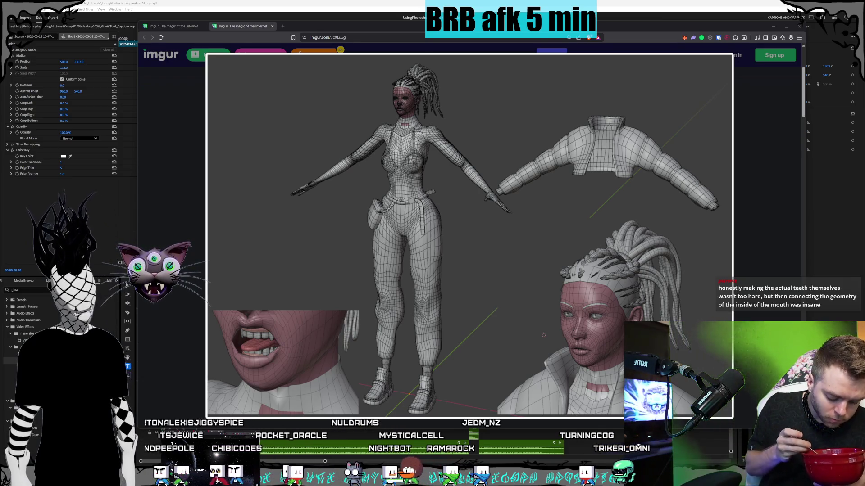
# Close the dreadlocks character post's tab to return to the hooded character image
pyautogui.click(272, 25)
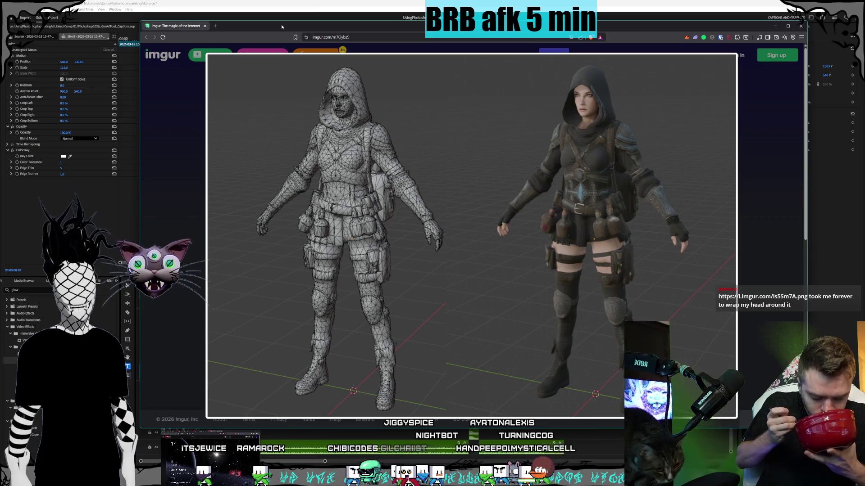